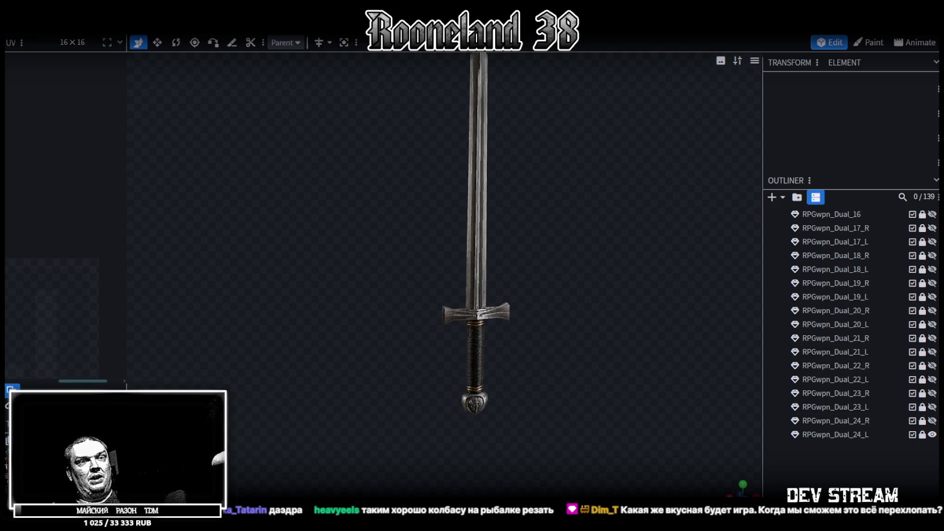
Step: Switch from the Blockbench sword model to the RPG_WW_ZAVOZ spreadsheet in the browser
{"action": "key", "text": "alt+Tab"}
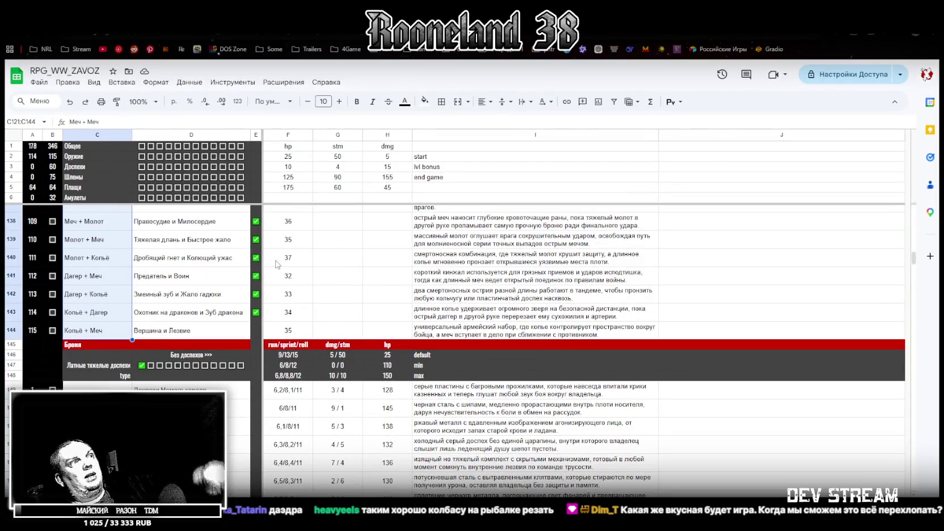
Step: Tick the E144 checkbox for the Копьё + Меч pair Вершина и Лезвие
{"action": "scroll", "coordinate": [259, 337], "scroll_direction": "down", "scroll_amount": 10}
{"action": "scroll", "coordinate": [256, 318], "scroll_direction": "up", "scroll_amount": 10}
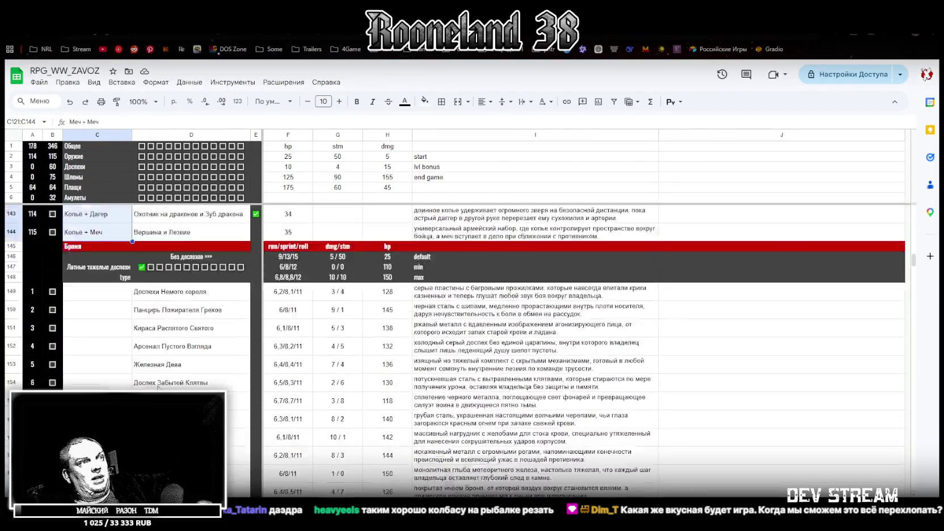
{"action": "left_click", "coordinate": [256, 313]}
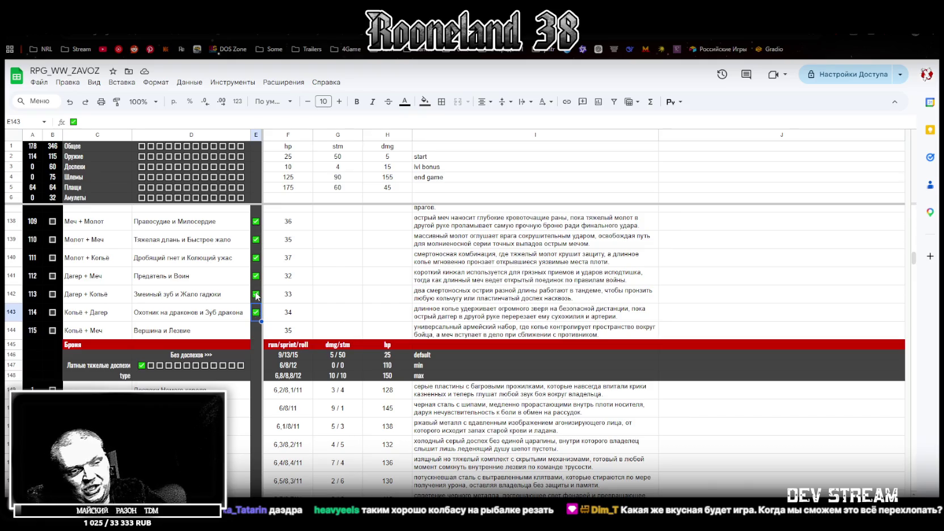
{"action": "left_click", "coordinate": [256, 330]}
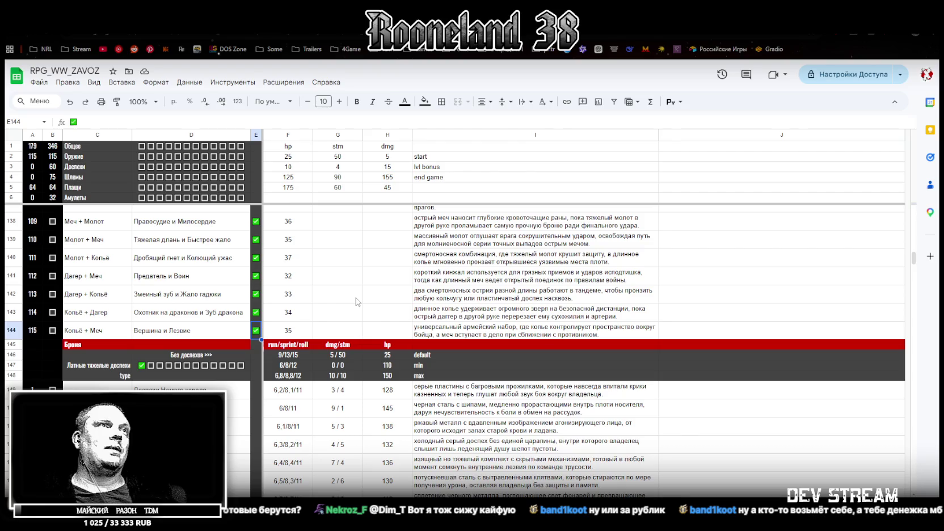
{"action": "left_click", "coordinate": [340, 330]}
{"action": "scroll", "coordinate": [350, 331], "scroll_direction": "down", "scroll_amount": 6}
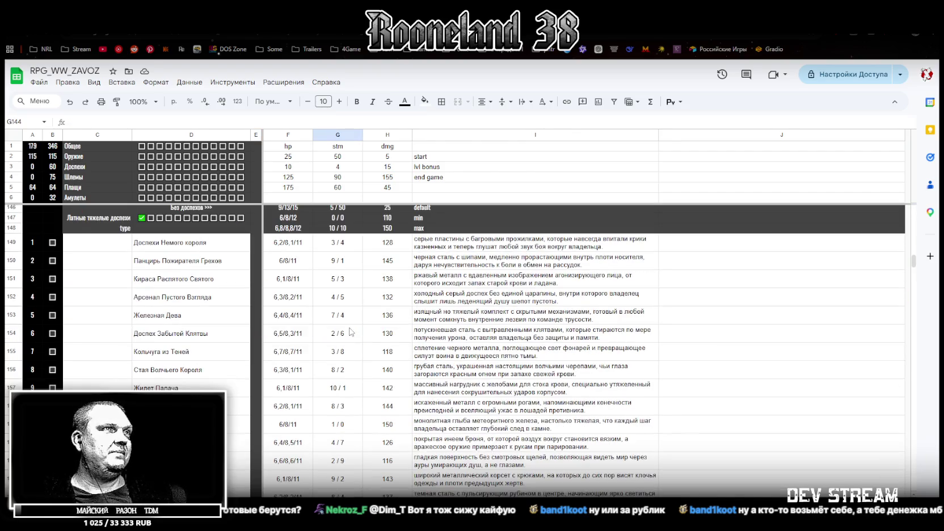
{"action": "scroll", "coordinate": [350, 331], "scroll_direction": "down", "scroll_amount": 5}
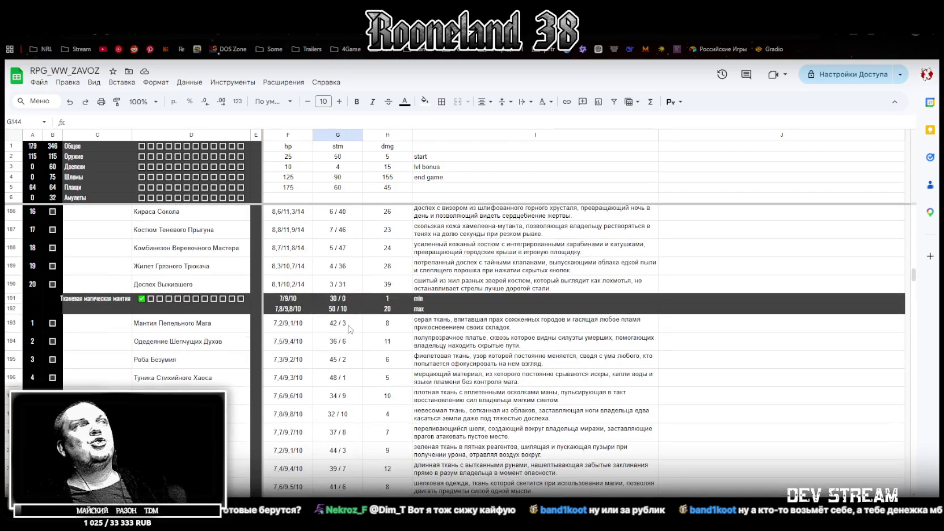
{"action": "scroll", "coordinate": [350, 329], "scroll_direction": "up", "scroll_amount": 4}
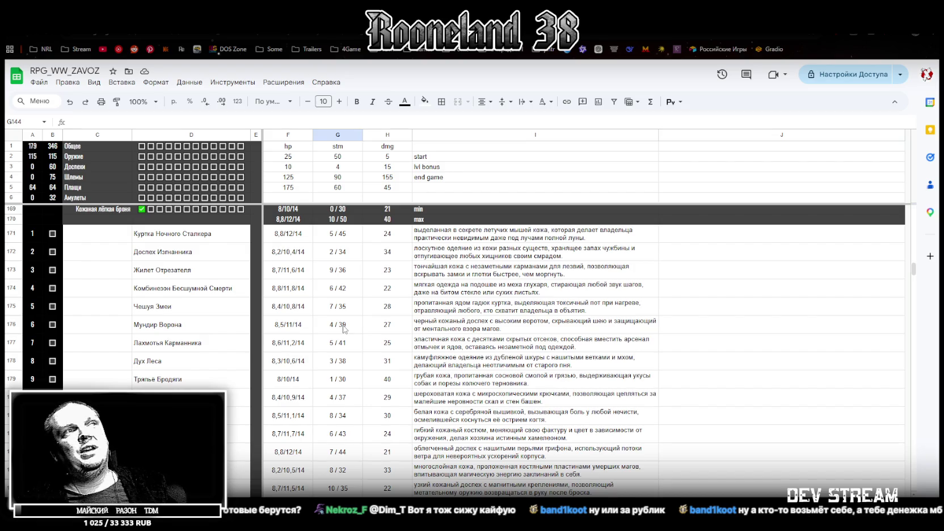
{"action": "scroll", "coordinate": [343, 328], "scroll_direction": "down", "scroll_amount": 4}
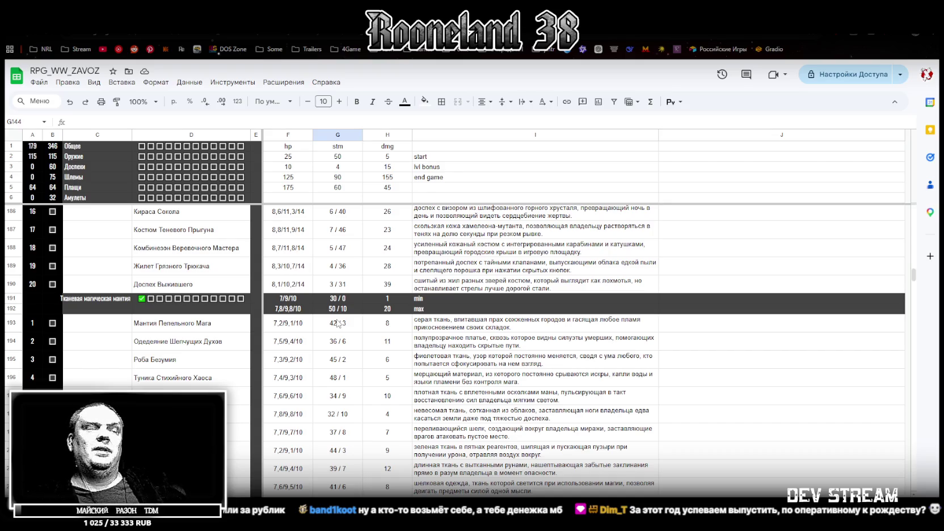
{"action": "scroll", "coordinate": [481, 262], "scroll_direction": "up", "scroll_amount": 8}
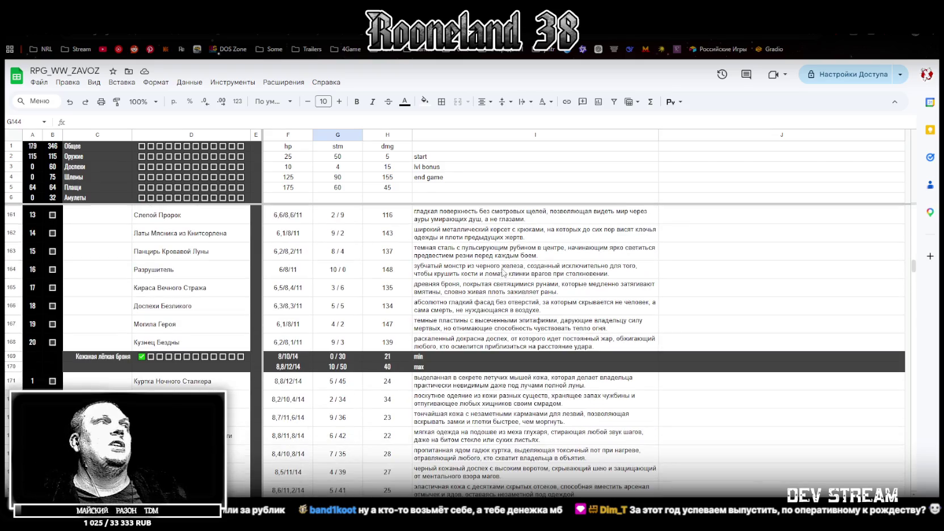
{"action": "scroll", "coordinate": [502, 272], "scroll_direction": "down", "scroll_amount": 2}
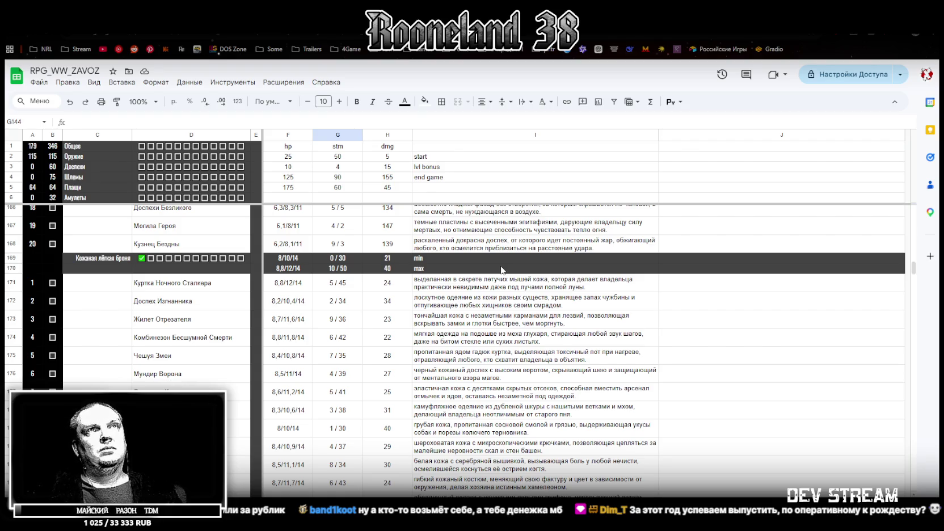
{"action": "scroll", "coordinate": [612, 321], "scroll_direction": "down", "scroll_amount": 5}
Step: Scroll through the spreadsheet to finish reviewing the weapon and armor rows
{"action": "scroll", "coordinate": [612, 321], "scroll_direction": "up", "scroll_amount": 3}
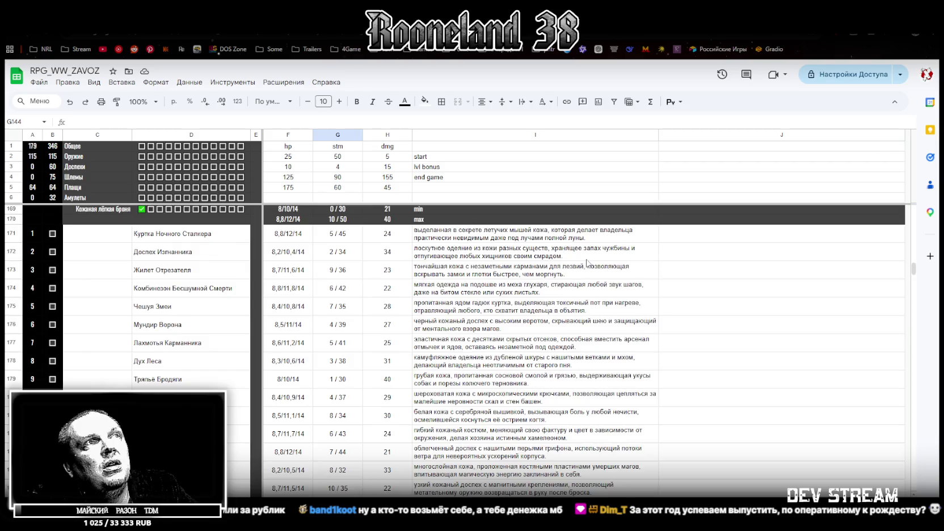
{"action": "scroll", "coordinate": [588, 261], "scroll_direction": "down", "scroll_amount": 2}
{"action": "scroll", "coordinate": [583, 253], "scroll_direction": "up", "scroll_amount": 5}
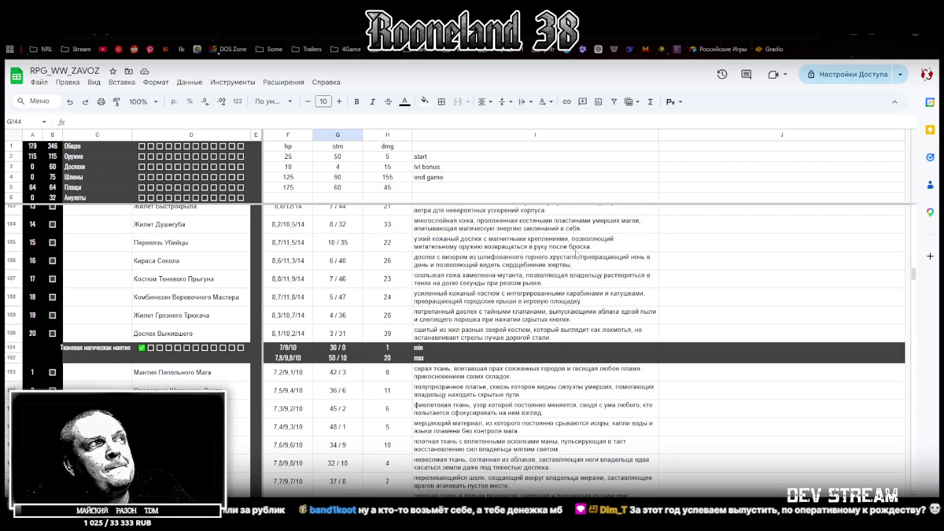
{"action": "scroll", "coordinate": [573, 254], "scroll_direction": "up", "scroll_amount": 5}
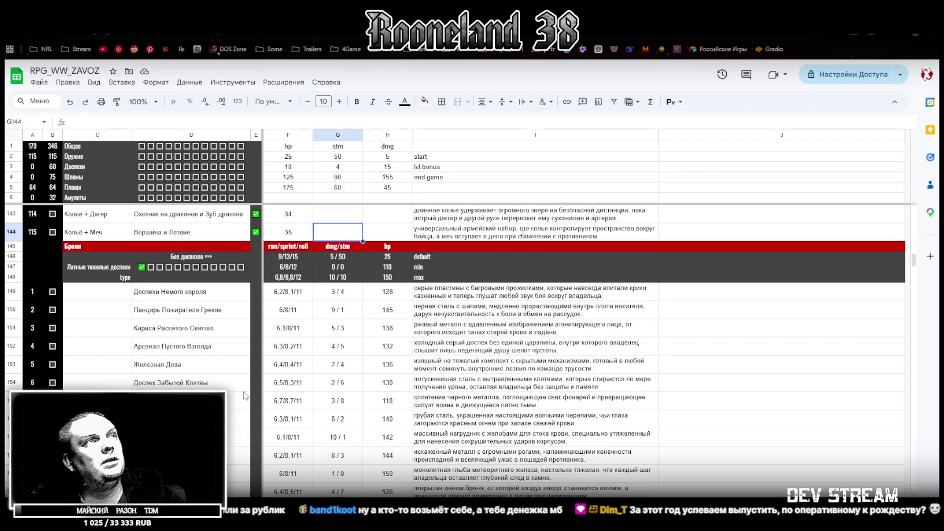
{"action": "scroll", "coordinate": [610, 338], "scroll_direction": "up", "scroll_amount": 10}
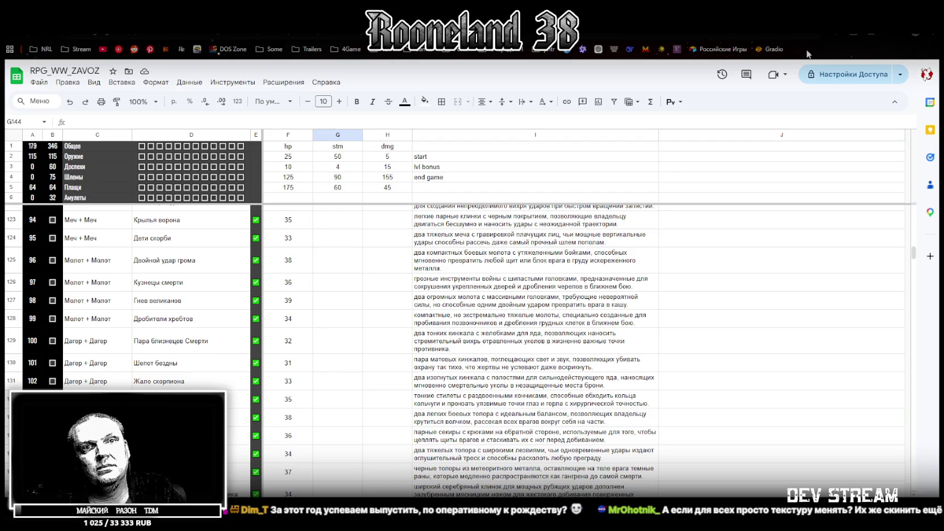
Step: Save the Blockbench sword project as RPGweapon.bbmodel, minimize Blockbench, and switch to Unity
{"action": "key", "text": "alt+Tab"}
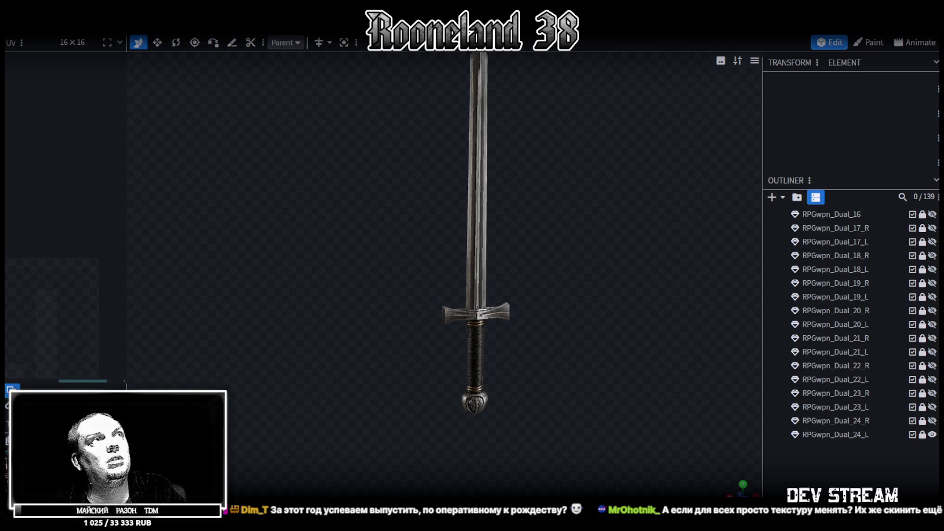
{"action": "key", "text": "ctrl+s"}
{"action": "key", "text": "super+d"}
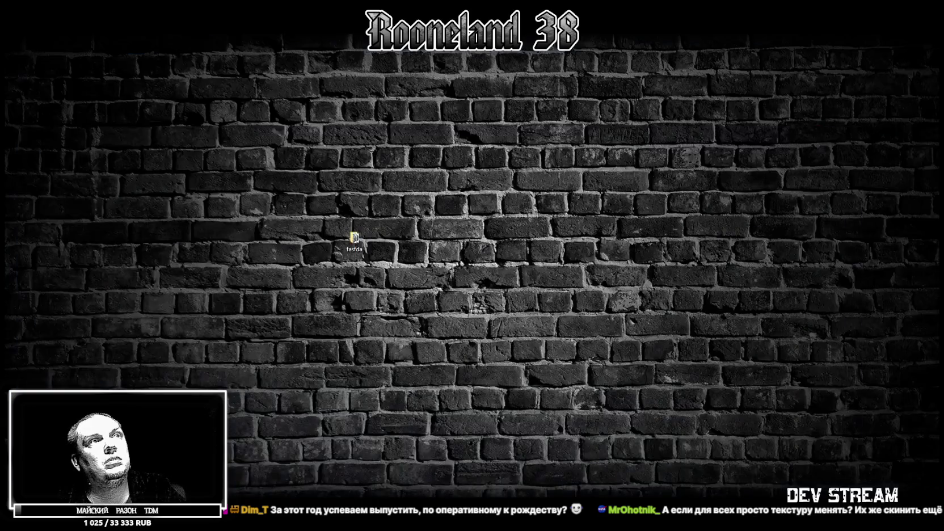
{"action": "key", "text": "alt+Tab"}
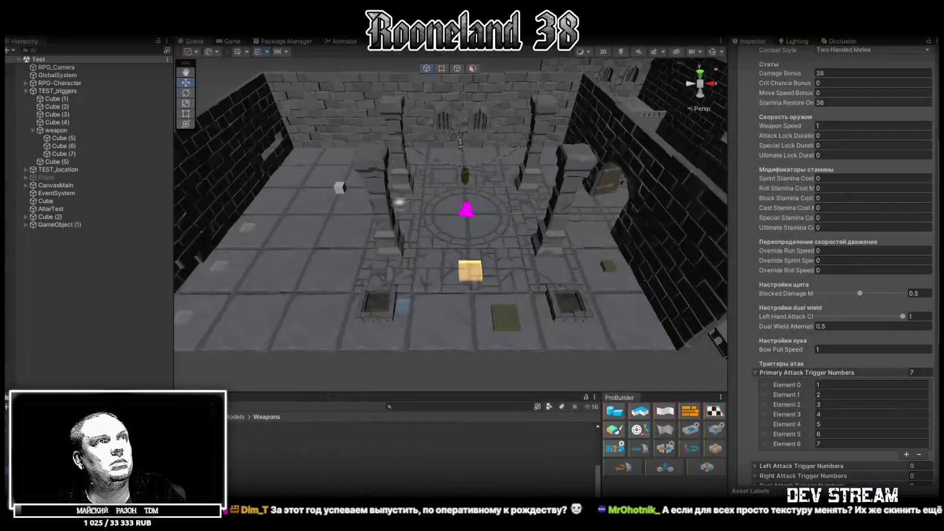
Step: Select the BackCloth cloak, then open the Armor Database asset in the GameDataBase folder
{"action": "left_click", "coordinate": [464, 211]}
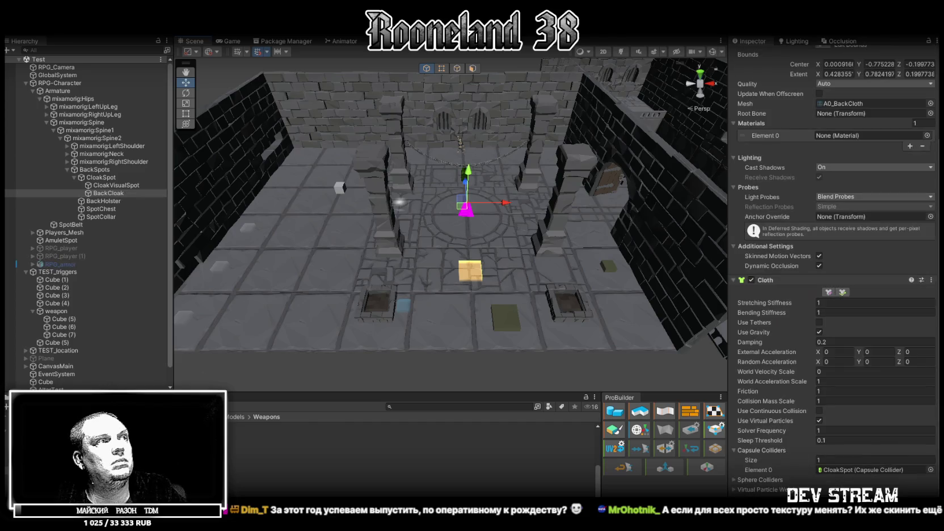
{"action": "left_click", "coordinate": [34, 447]}
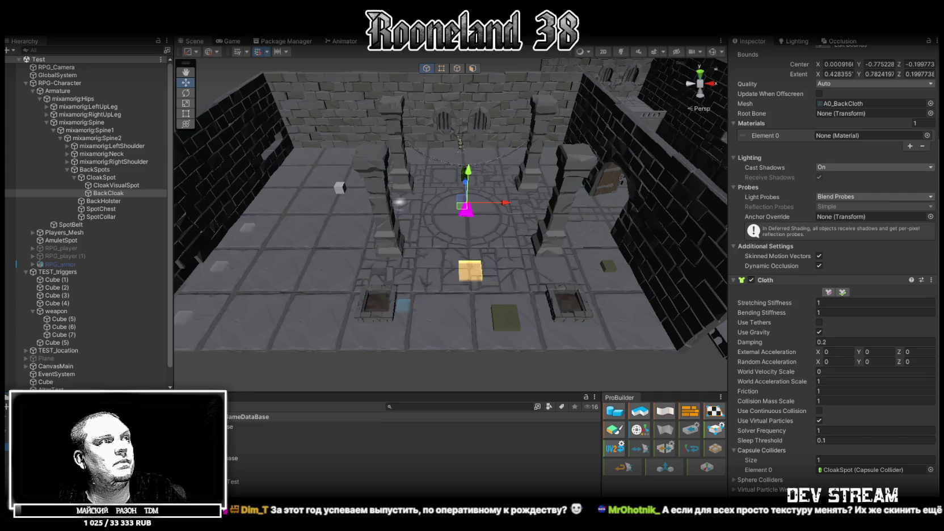
{"action": "left_click", "coordinate": [255, 434]}
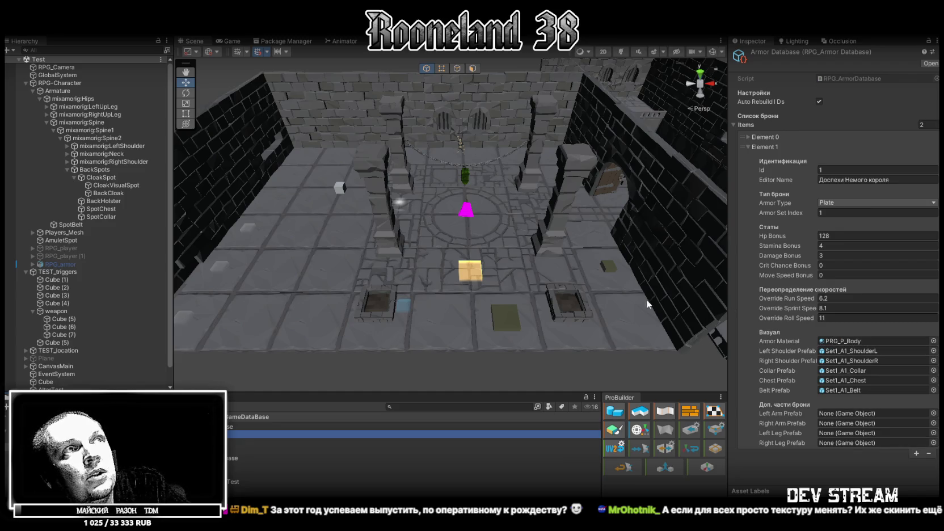
{"action": "mouse_move", "coordinate": [522, 229]}
{"action": "left_mouse_down"}
{"action": "mouse_move", "coordinate": [491, 187]}
{"action": "mouse_move", "coordinate": [422, 218]}
{"action": "left_mouse_up"}
Step: Select the Player_Head mesh and expand Sets_Mesh to list the armour set meshes
{"action": "scroll", "coordinate": [491, 188], "scroll_direction": "down", "scroll_amount": 3}
{"action": "left_click", "coordinate": [423, 218]}
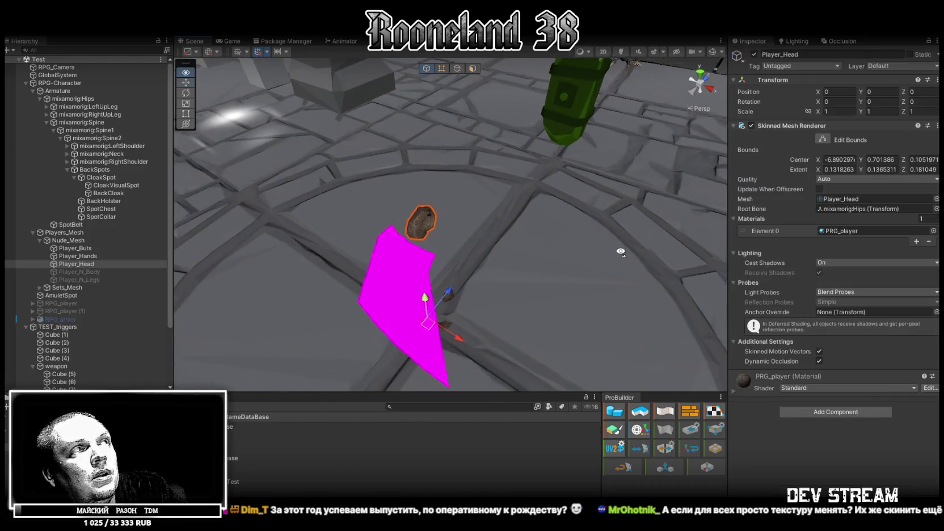
{"action": "left_click_drag", "start_coordinate": [621, 251], "coordinate": [187, 272]}
{"action": "left_click", "coordinate": [40, 288]}
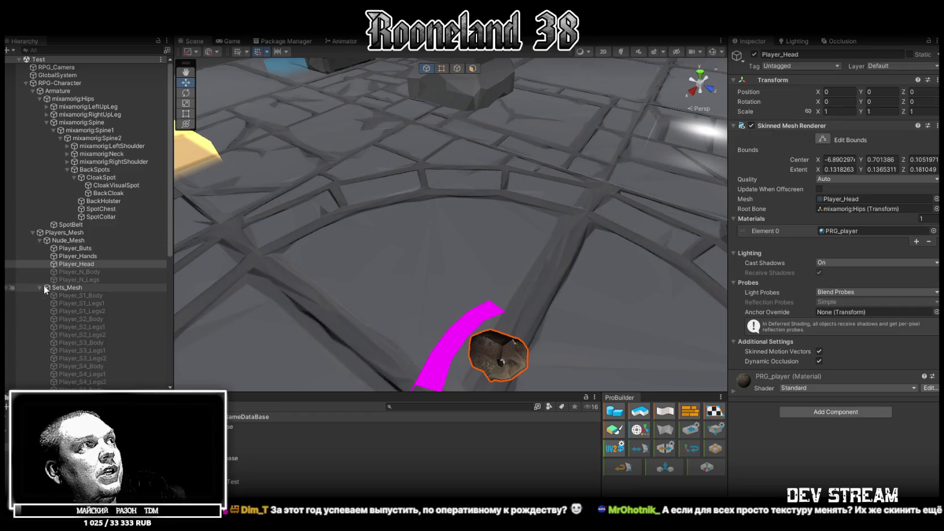
Step: Select RPG-Character, collapse RPG_Movement Controller, and expand its RPG_Equipment Visuals component
{"action": "left_click", "coordinate": [62, 83]}
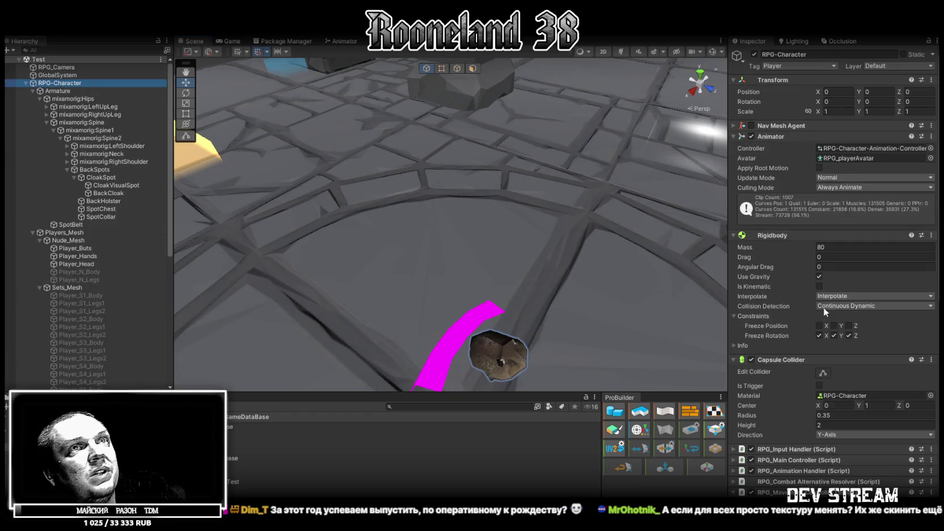
{"action": "scroll", "coordinate": [749, 170], "scroll_direction": "down", "scroll_amount": 10}
{"action": "left_click", "coordinate": [742, 121]}
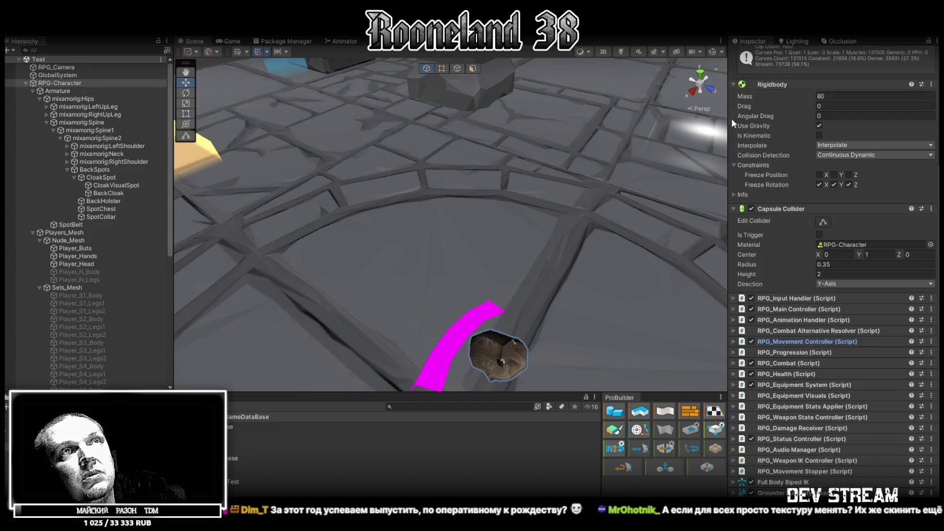
{"action": "left_click", "coordinate": [734, 396]}
{"action": "scroll", "coordinate": [819, 382], "scroll_direction": "down", "scroll_amount": 5}
{"action": "scroll", "coordinate": [841, 389], "scroll_direction": "down", "scroll_amount": 3}
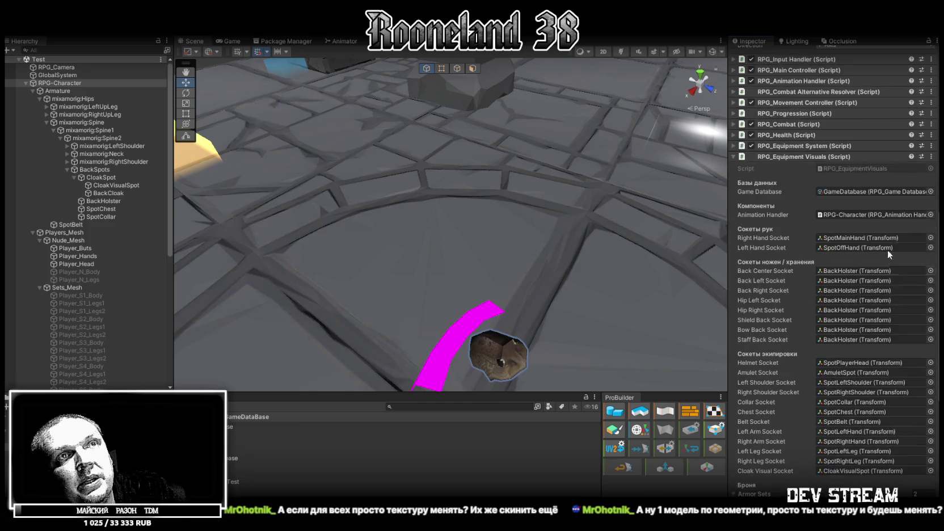
{"action": "scroll", "coordinate": [859, 348], "scroll_direction": "down", "scroll_amount": 10}
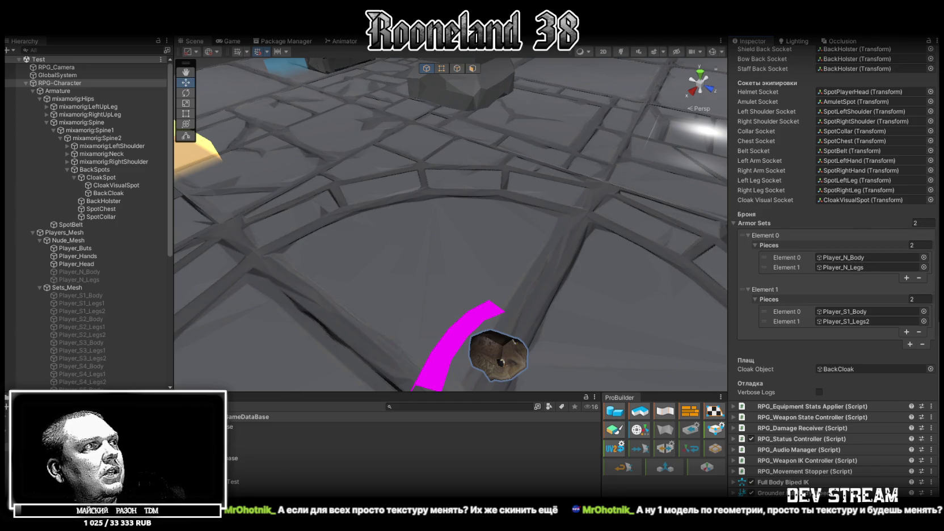
Step: Reopen the Armor Database, then show RPG-Character's Armor Sets in the Inspector
{"action": "left_click", "coordinate": [398, 435]}
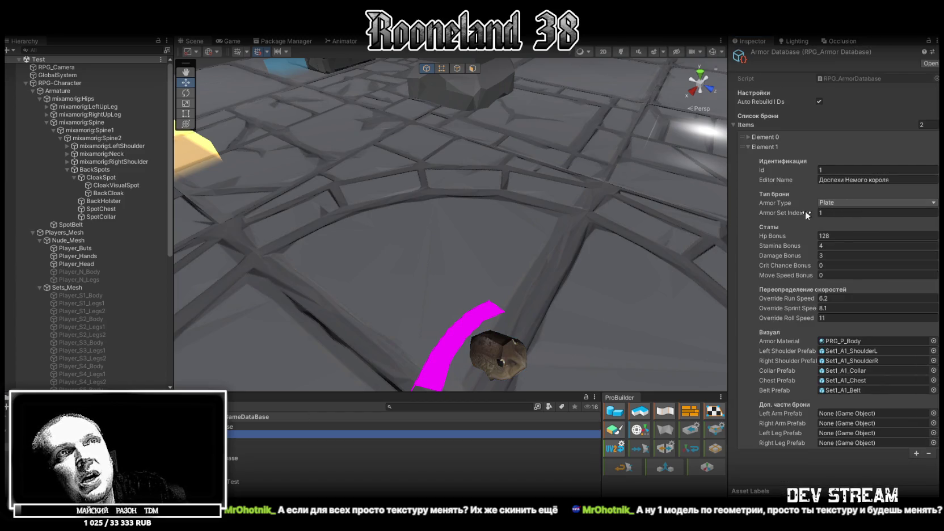
{"action": "left_click", "coordinate": [54, 84]}
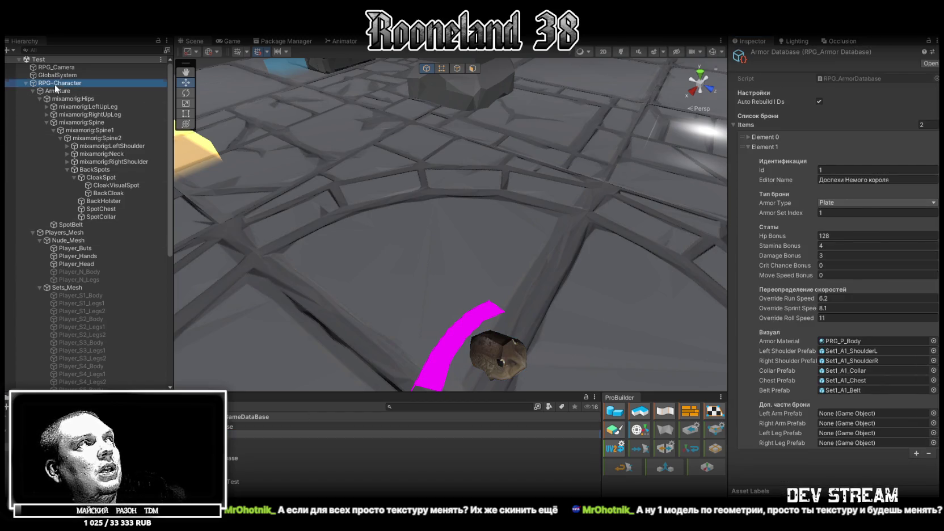
{"action": "scroll", "coordinate": [838, 378], "scroll_direction": "down", "scroll_amount": 15}
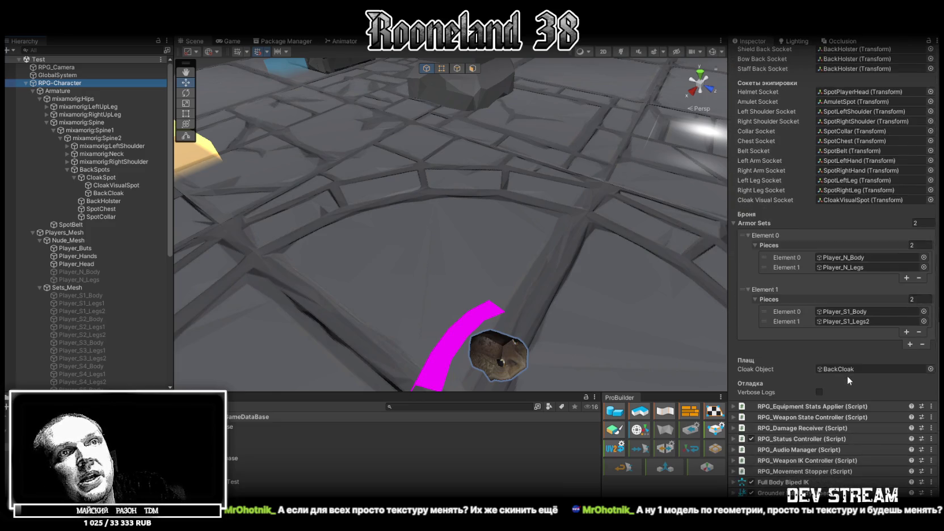
Step: Ping Element 1's Player_S1_Body and Player_S1_Legs2 fields and select both meshes in Hierarchy
{"action": "left_click", "coordinate": [840, 322]}
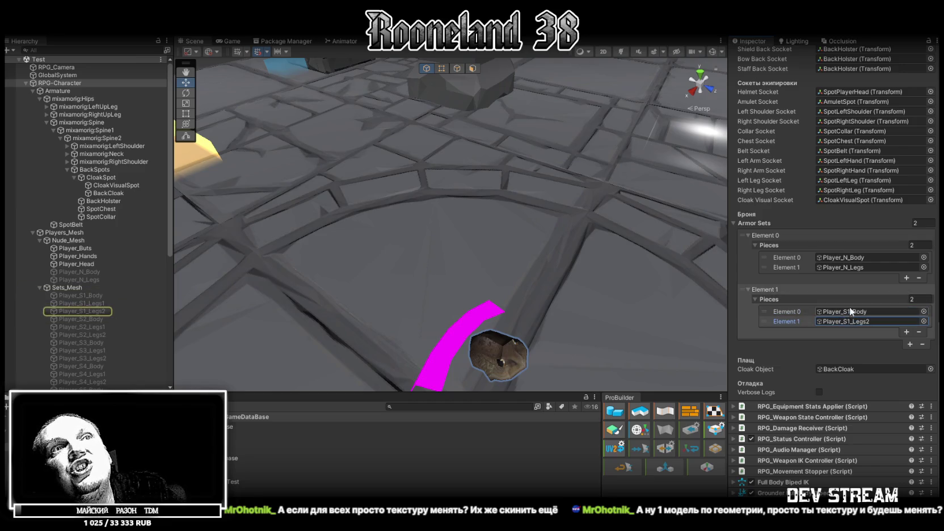
{"action": "left_click", "coordinate": [846, 312]}
{"action": "left_click", "coordinate": [845, 321]}
{"action": "left_click", "coordinate": [853, 312]}
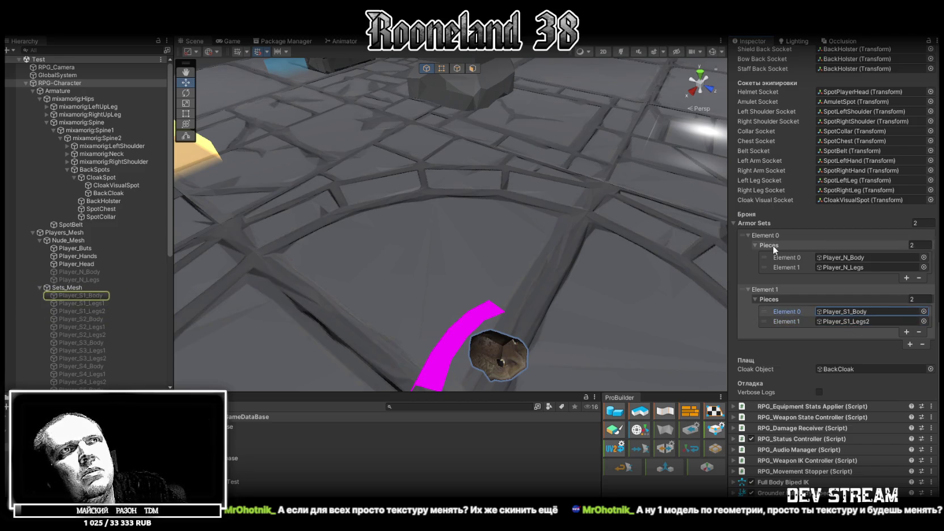
{"action": "left_click", "coordinate": [853, 318]}
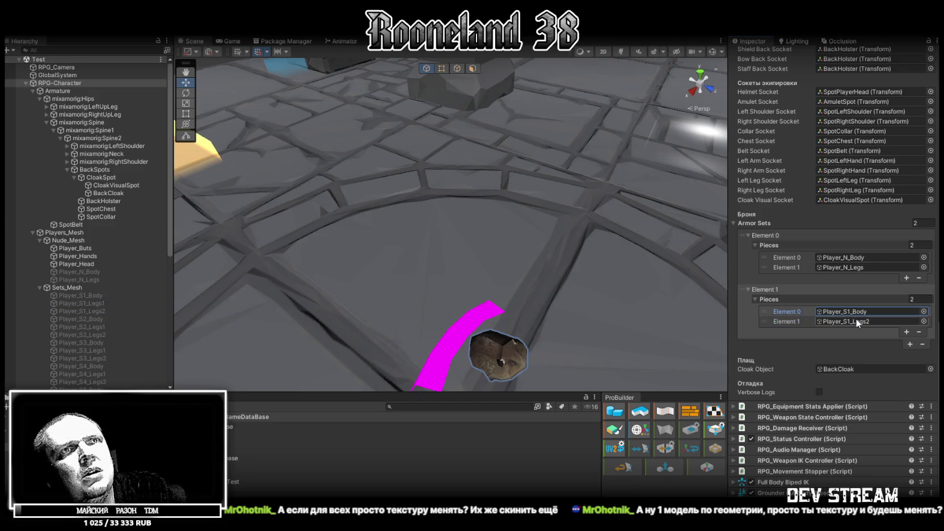
{"action": "left_click", "coordinate": [854, 312]}
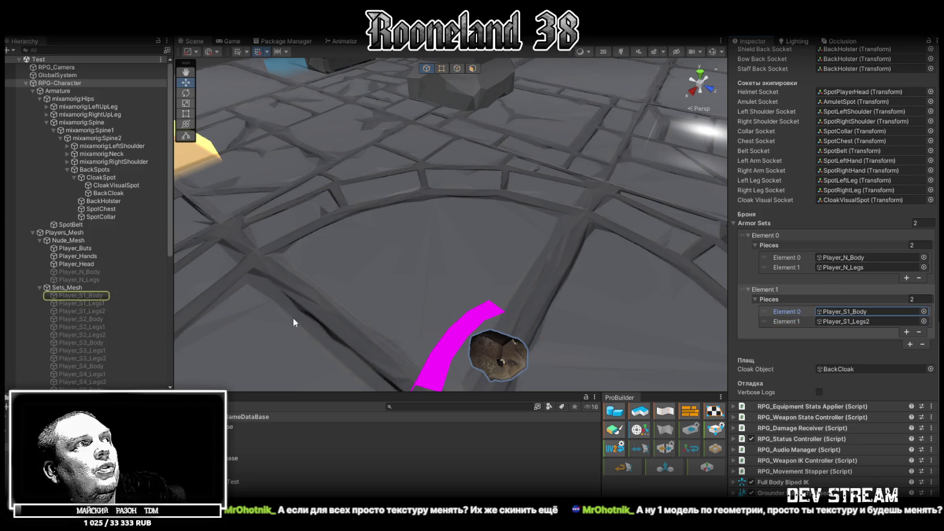
{"action": "left_click", "coordinate": [99, 296]}
{"action": "left_click", "coordinate": [96, 311], "text": "ctrl"}
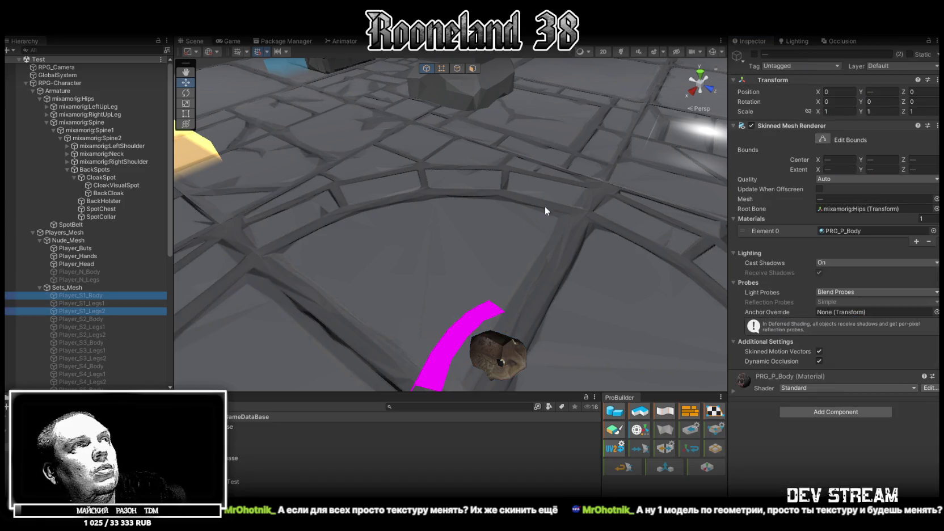
Step: Frame and orbit around the S1 armor, then deactivate Player_S1_Body and Player_S1_Legs2
{"action": "key", "text": "f"}
{"action": "mouse_move", "coordinate": [545, 211]}
{"action": "left_mouse_down"}
{"action": "mouse_move", "coordinate": [414, 228]}
{"action": "mouse_move", "coordinate": [499, 266]}
{"action": "mouse_move", "coordinate": [505, 258]}
{"action": "left_mouse_up"}
{"action": "mouse_move", "coordinate": [568, 198]}
{"action": "left_mouse_down"}
{"action": "mouse_move", "coordinate": [542, 189]}
{"action": "mouse_move", "coordinate": [498, 220]}
{"action": "mouse_move", "coordinate": [523, 226]}
{"action": "left_mouse_up"}
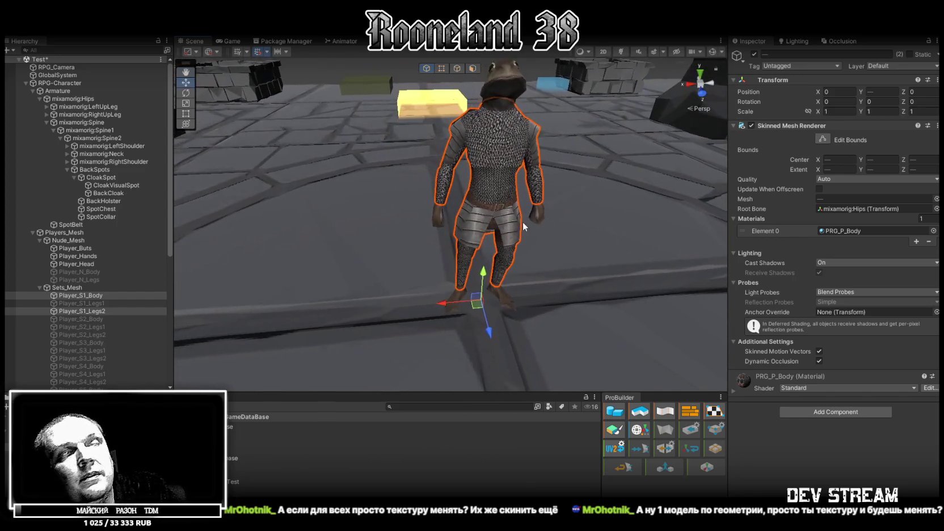
{"action": "key", "text": "alt+shift+a"}
Step: Activate Player_S7_Bosy and Player_S7_Legs and orbit to inspect the new armor
{"action": "scroll", "coordinate": [115, 320], "scroll_direction": "down", "scroll_amount": 5}
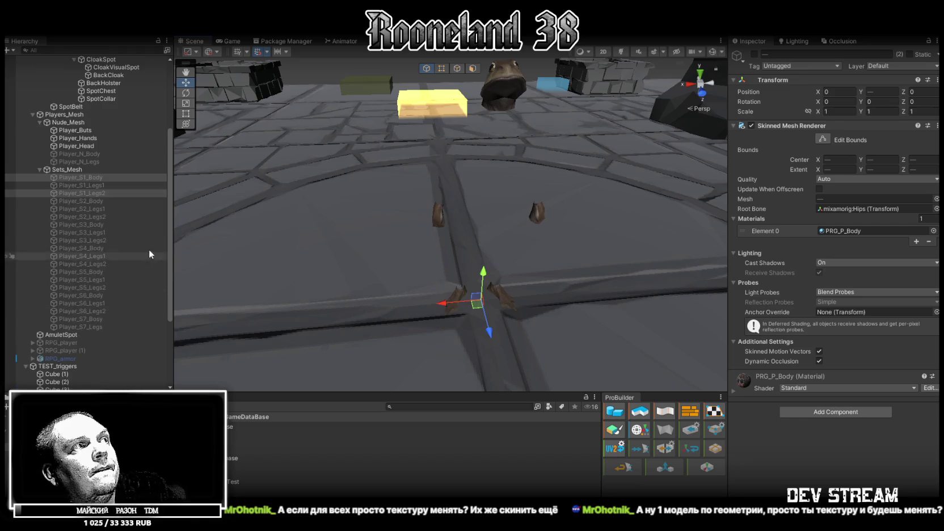
{"action": "left_click", "coordinate": [101, 321]}
{"action": "left_click", "coordinate": [96, 326], "text": "shift"}
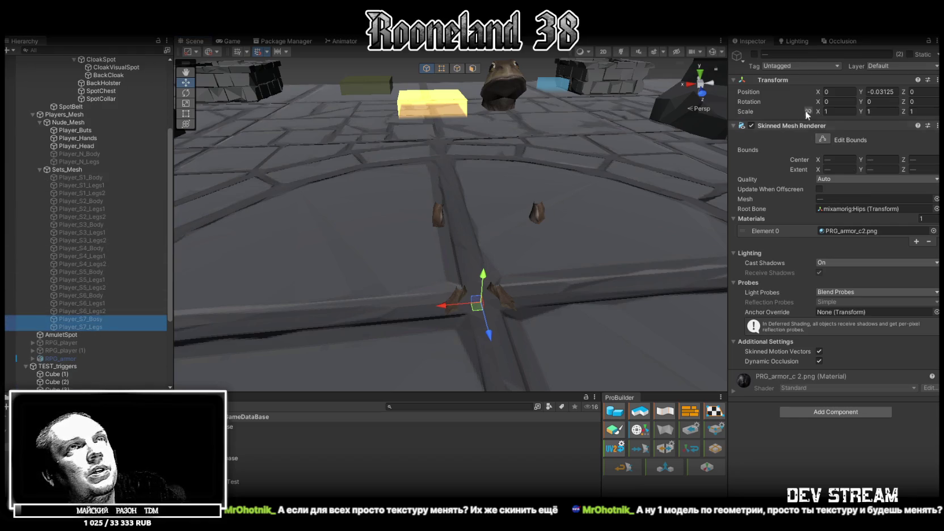
{"action": "left_click", "coordinate": [754, 54]}
{"action": "mouse_move", "coordinate": [630, 210]}
{"action": "left_mouse_down"}
{"action": "mouse_move", "coordinate": [466, 225]}
{"action": "mouse_move", "coordinate": [571, 185]}
{"action": "mouse_move", "coordinate": [563, 183]}
{"action": "mouse_move", "coordinate": [681, 209]}
{"action": "left_mouse_up"}
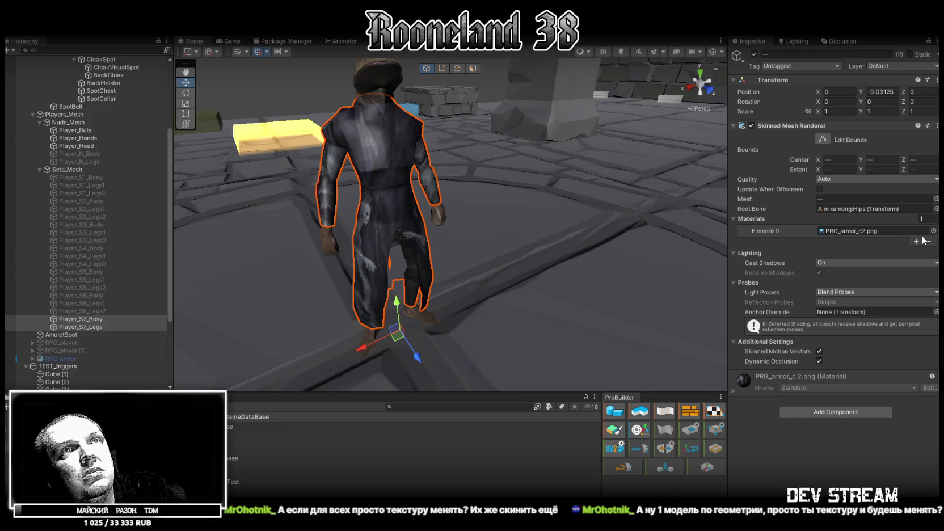
{"action": "mouse_move", "coordinate": [494, 244]}
{"action": "left_mouse_down"}
{"action": "mouse_move", "coordinate": [653, 282]}
{"action": "mouse_move", "coordinate": [504, 263]}
{"action": "mouse_move", "coordinate": [455, 277]}
{"action": "left_mouse_up"}
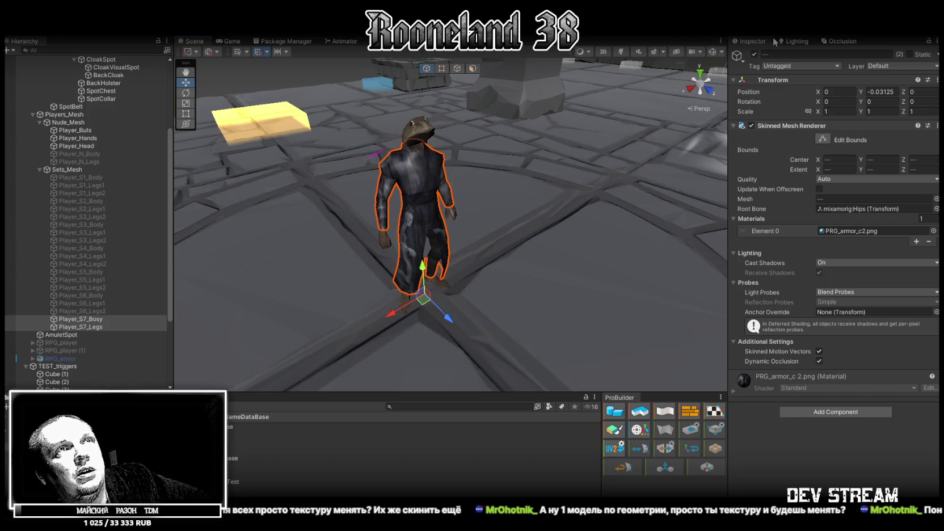
{"action": "left_click", "coordinate": [713, 52]}
Step: Frame the character and deactivate the S7 armor pieces
{"action": "key", "text": "f"}
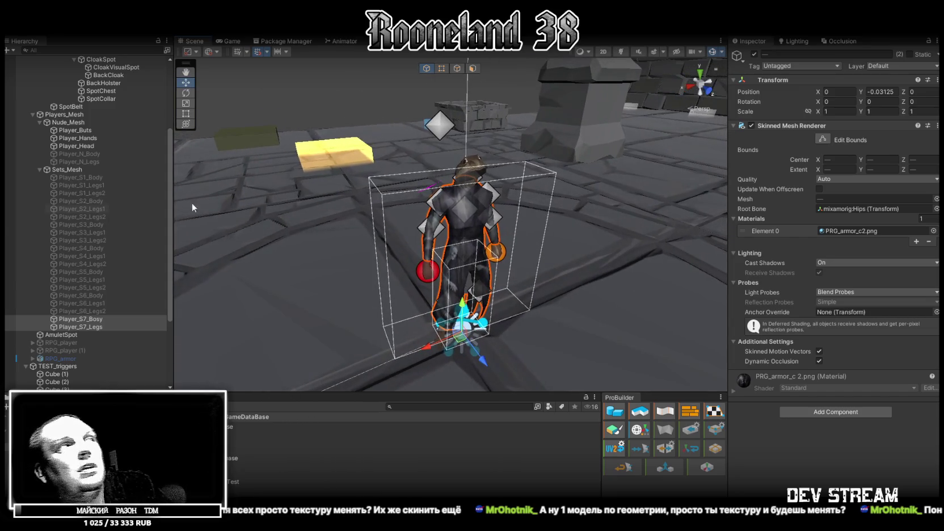
{"action": "scroll", "coordinate": [75, 202], "scroll_direction": "up", "scroll_amount": 2}
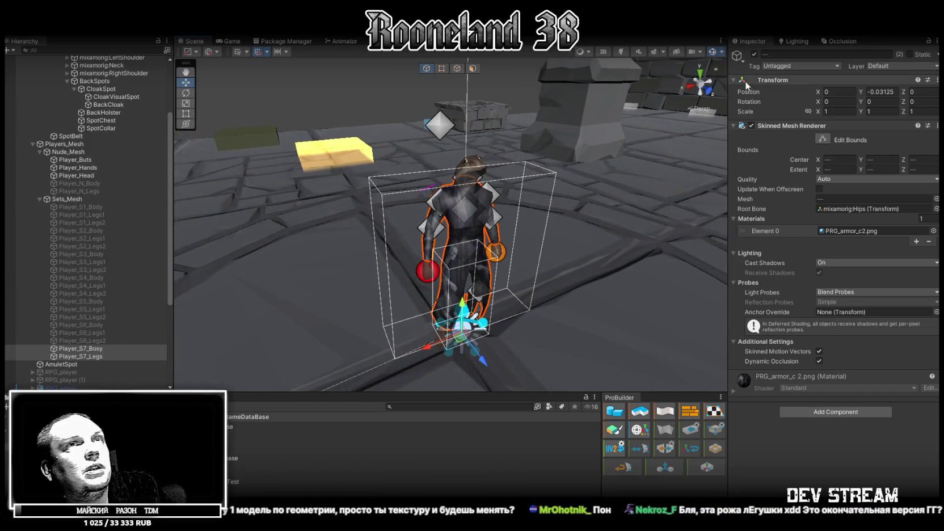
{"action": "left_click", "coordinate": [754, 54]}
{"action": "left_click_drag", "start_coordinate": [454, 227], "coordinate": [393, 230]}
Step: Select and inspect the SpotLeftHand and SpotLeftLeg attachment sockets on the rig
{"action": "left_click", "coordinate": [393, 231]}
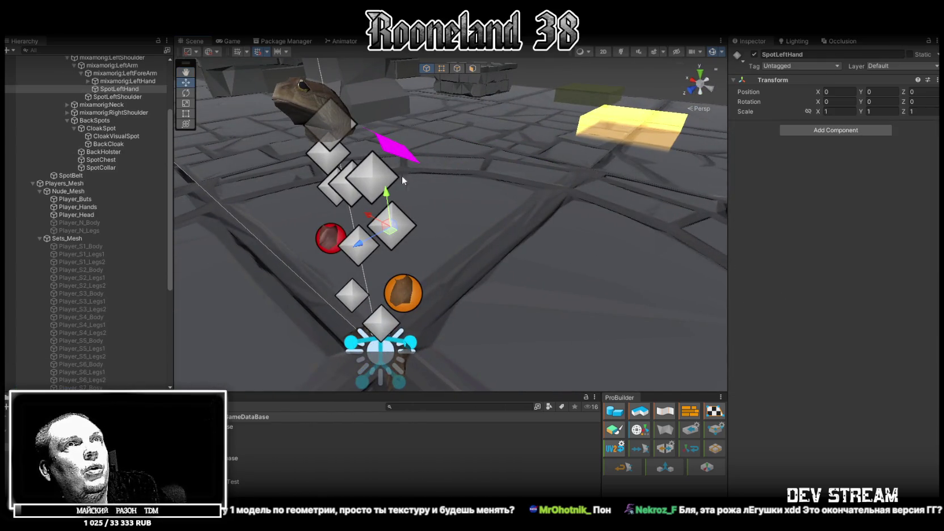
{"action": "scroll", "coordinate": [94, 187], "scroll_direction": "up", "scroll_amount": 2}
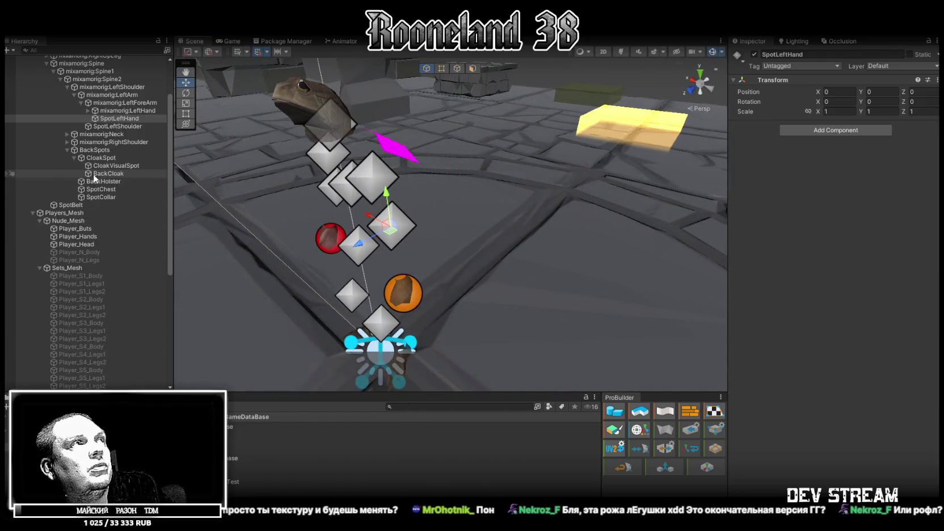
{"action": "double_click", "coordinate": [128, 119]}
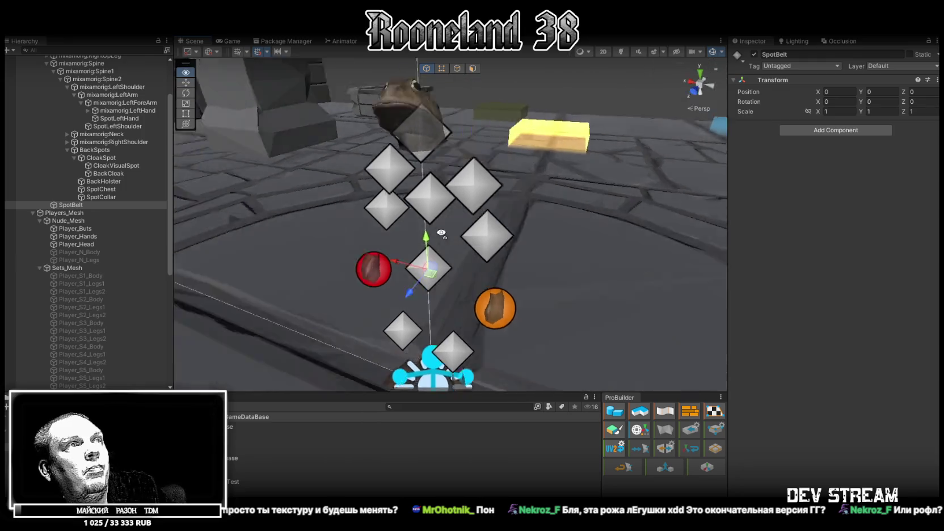
{"action": "left_click", "coordinate": [429, 242]}
{"action": "scroll", "coordinate": [130, 232], "scroll_direction": "up", "scroll_amount": 2}
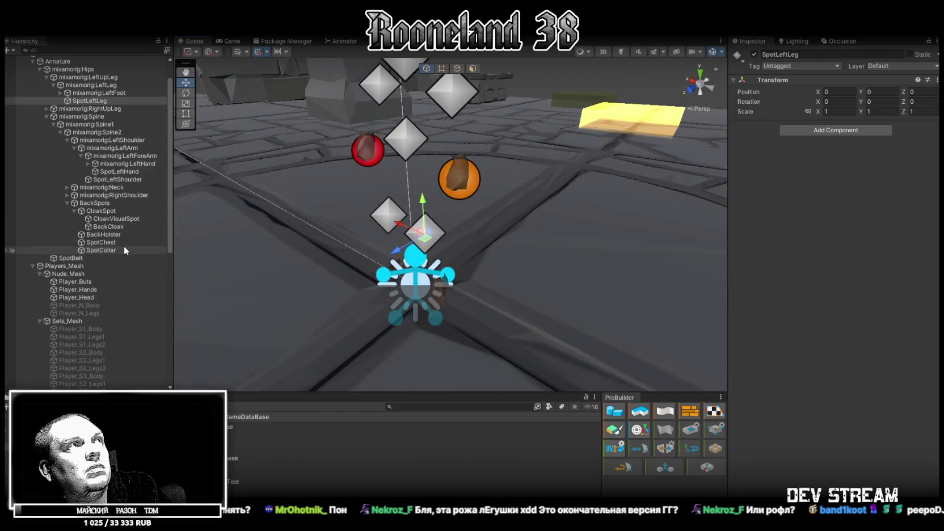
{"action": "mouse_move", "coordinate": [374, 244]}
{"action": "left_mouse_down"}
{"action": "mouse_move", "coordinate": [220, 243]}
{"action": "mouse_move", "coordinate": [362, 265]}
{"action": "left_mouse_up"}
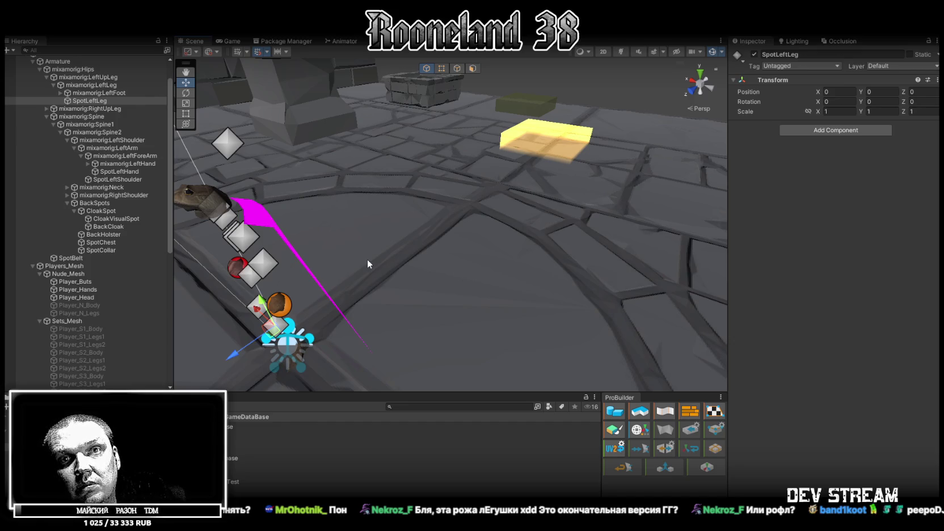
{"action": "mouse_move", "coordinate": [367, 259]}
{"action": "left_mouse_down"}
{"action": "mouse_move", "coordinate": [366, 203]}
{"action": "mouse_move", "coordinate": [651, 212]}
{"action": "mouse_move", "coordinate": [265, 199]}
{"action": "mouse_move", "coordinate": [352, 176]}
{"action": "mouse_move", "coordinate": [486, 108]}
{"action": "left_mouse_up"}
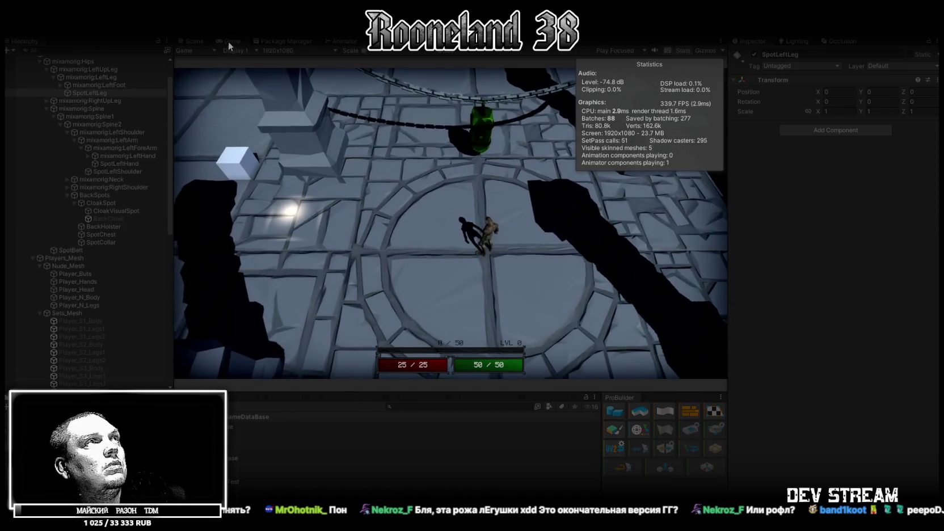
Step: Maximize the Game view at 1x scale, attack once, and run the character with S and W
{"action": "double_click", "coordinate": [232, 38]}
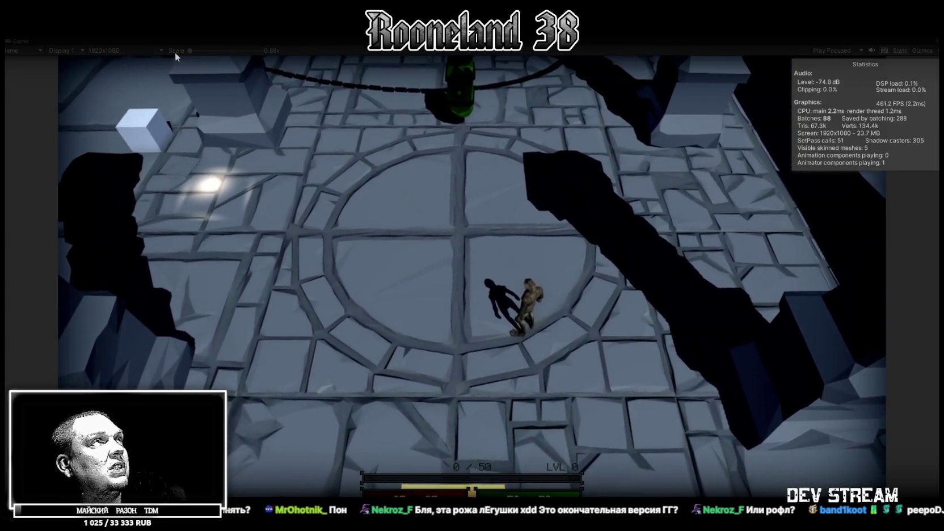
{"action": "left_click_drag", "start_coordinate": [188, 52], "coordinate": [194, 51]}
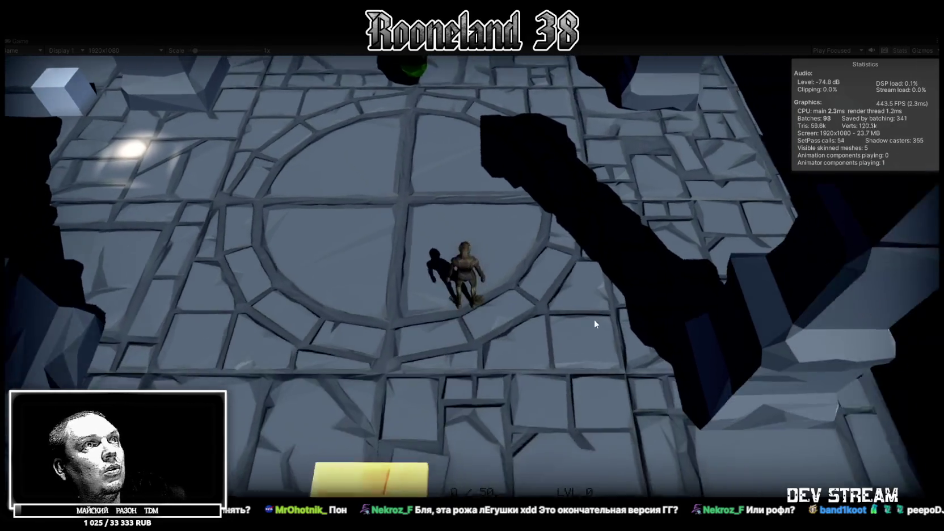
{"action": "left_click", "coordinate": [420, 263]}
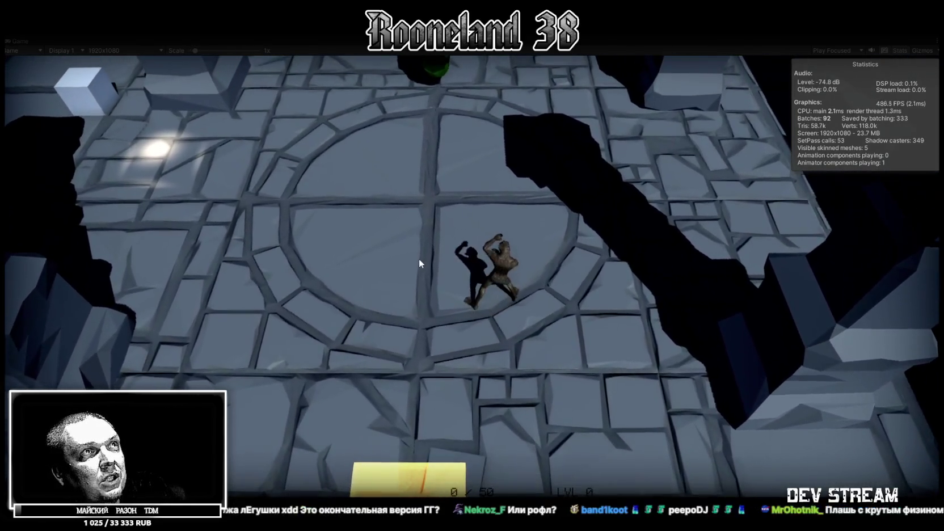
{"action": "key", "text": "s"}
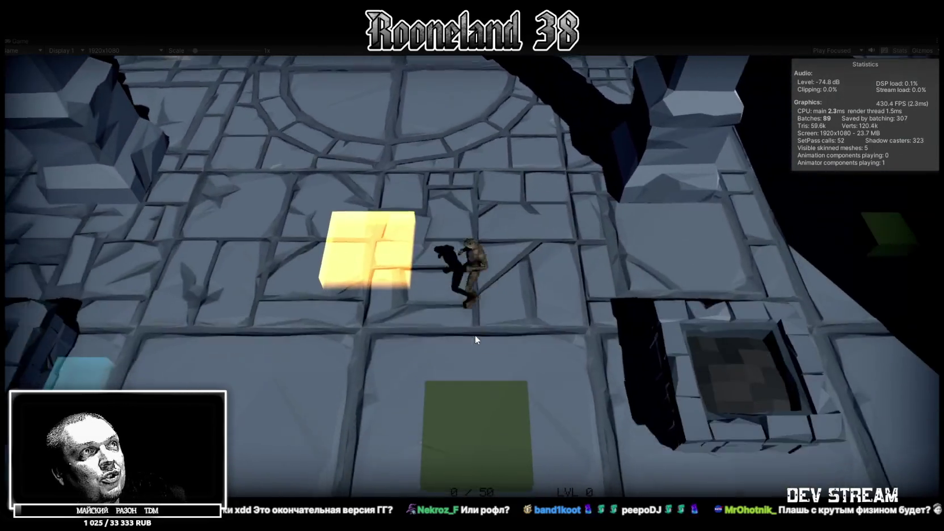
{"action": "key", "text": "w"}
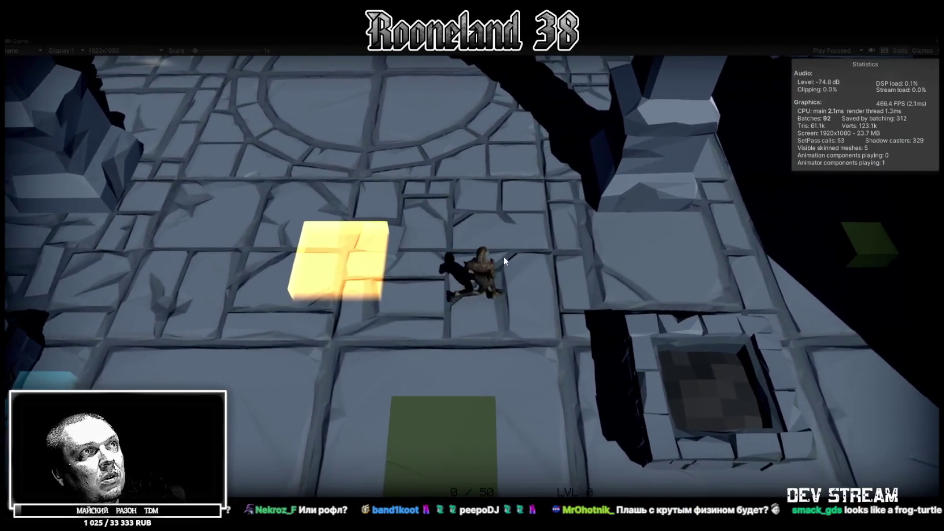
Step: Run the character onto the green pad, left across the floor and back right, attacking once
{"action": "key", "text": "s"}
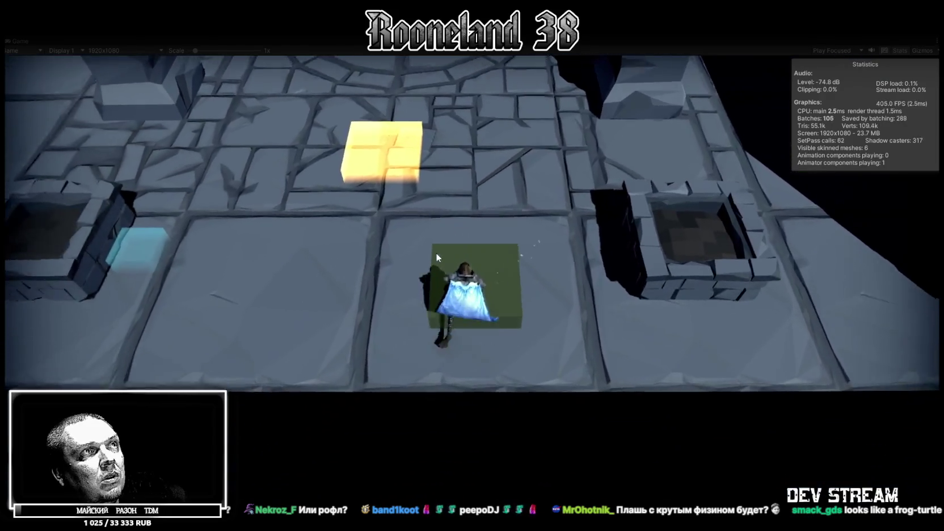
{"action": "key", "text": "a"}
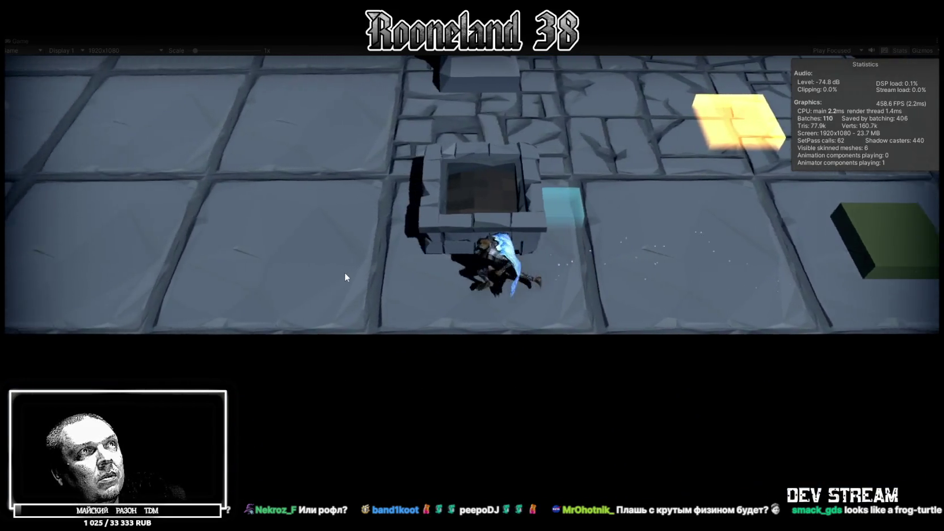
{"action": "key", "text": "a"}
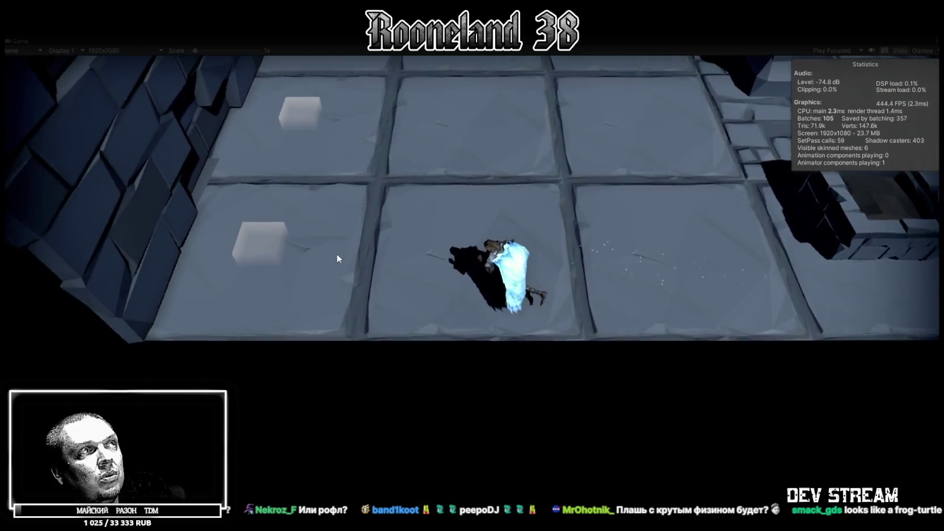
{"action": "key", "text": "a"}
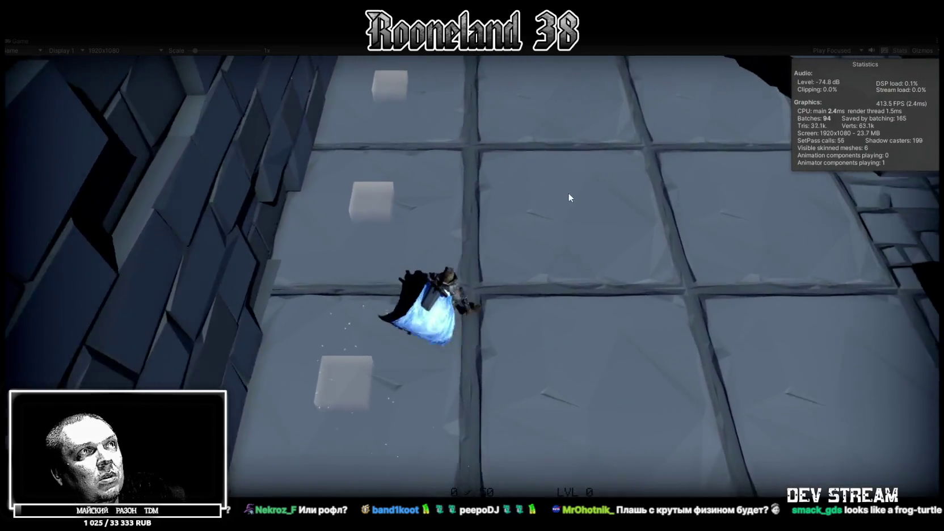
{"action": "key", "text": "d"}
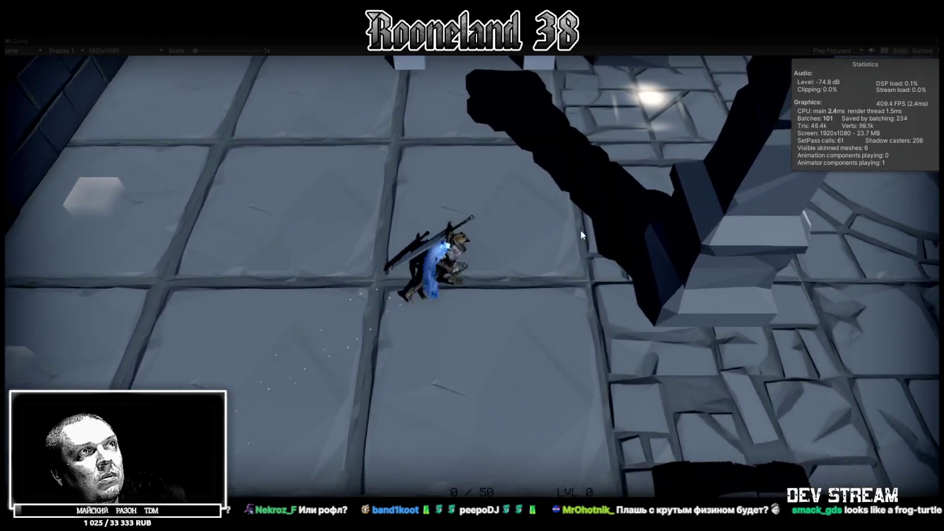
{"action": "left_click", "coordinate": [608, 270]}
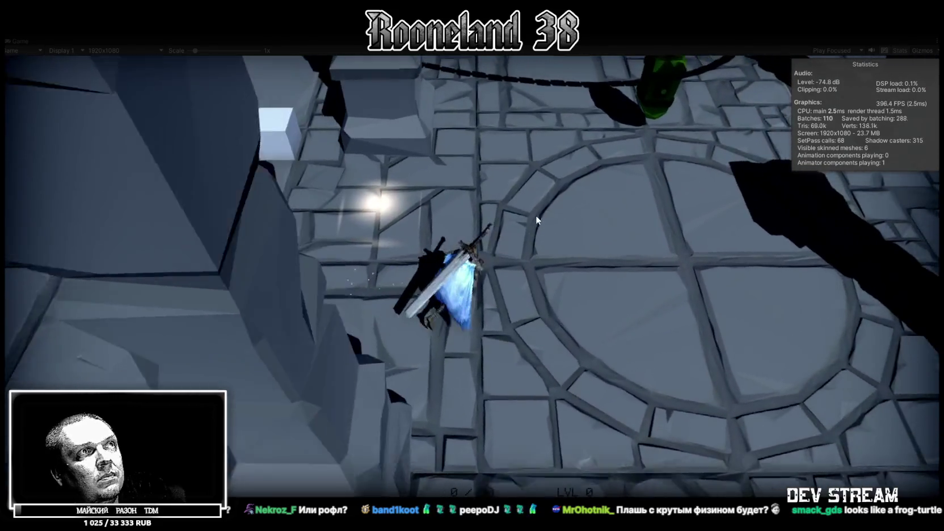
Step: Run toward the green lantern and swing the sword three times beneath it
{"action": "key", "text": "w"}
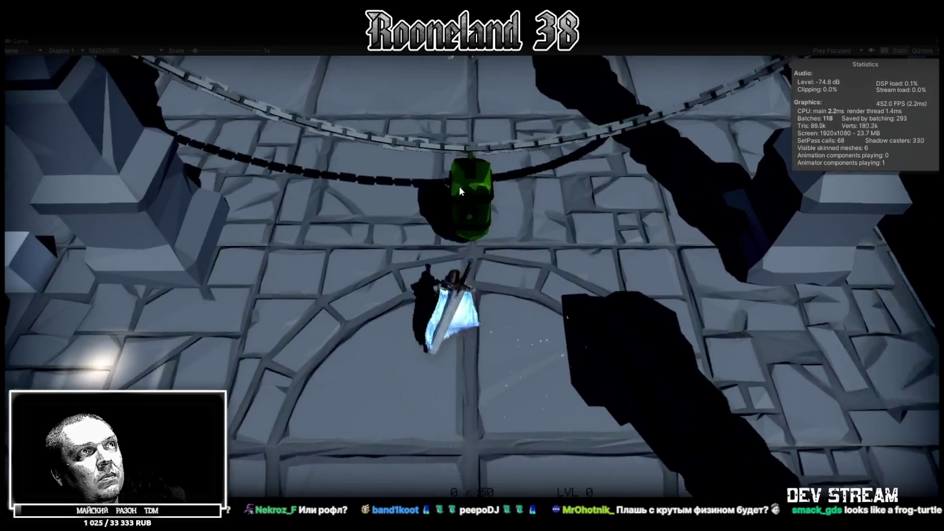
{"action": "left_click", "coordinate": [530, 229]}
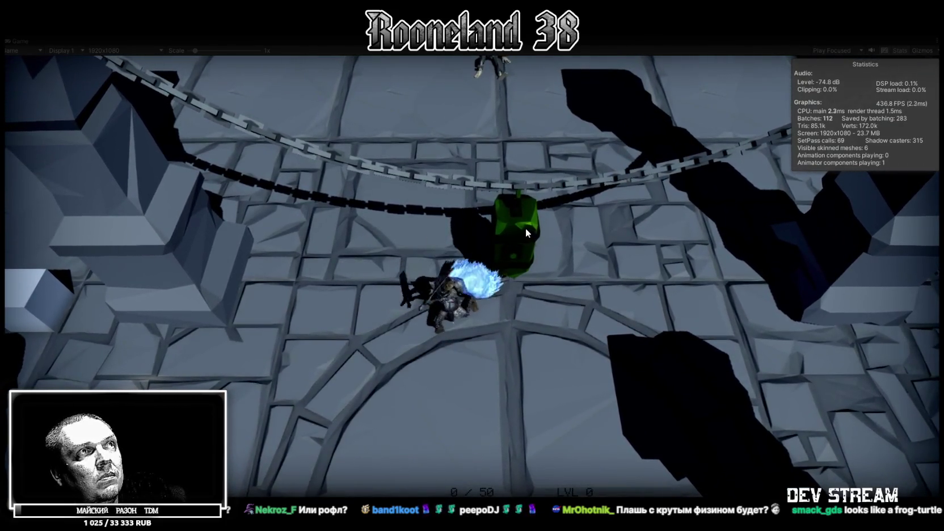
{"action": "left_click", "coordinate": [523, 228]}
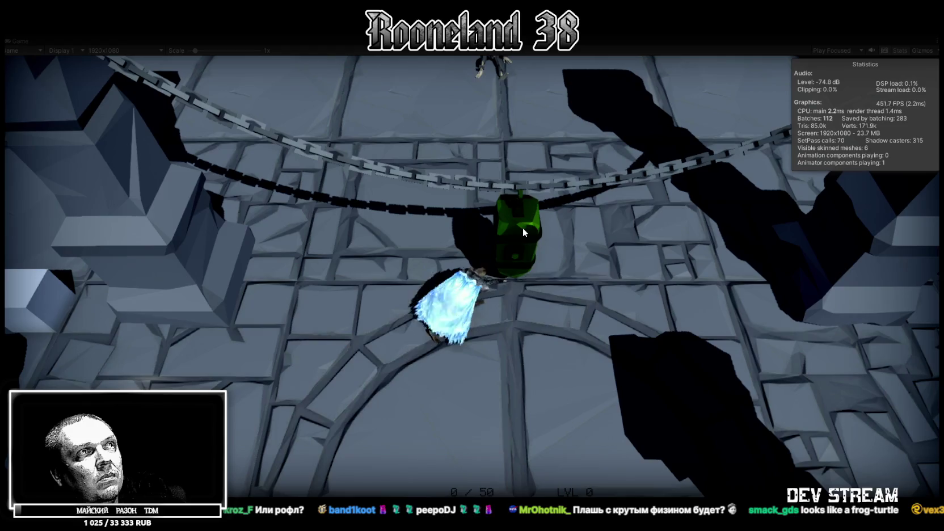
{"action": "left_click", "coordinate": [520, 219]}
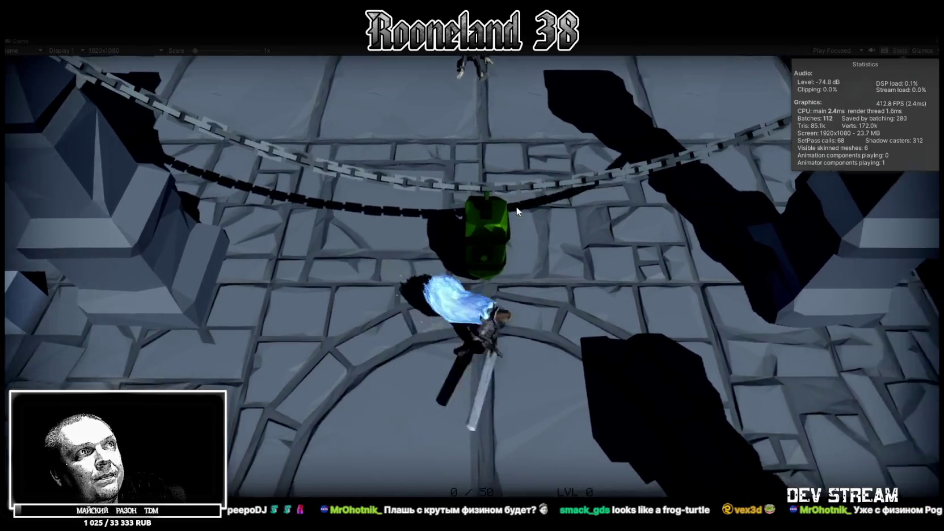
Step: Walk past the door into the next room up to the orange cube and strike it
{"action": "key", "text": "w"}
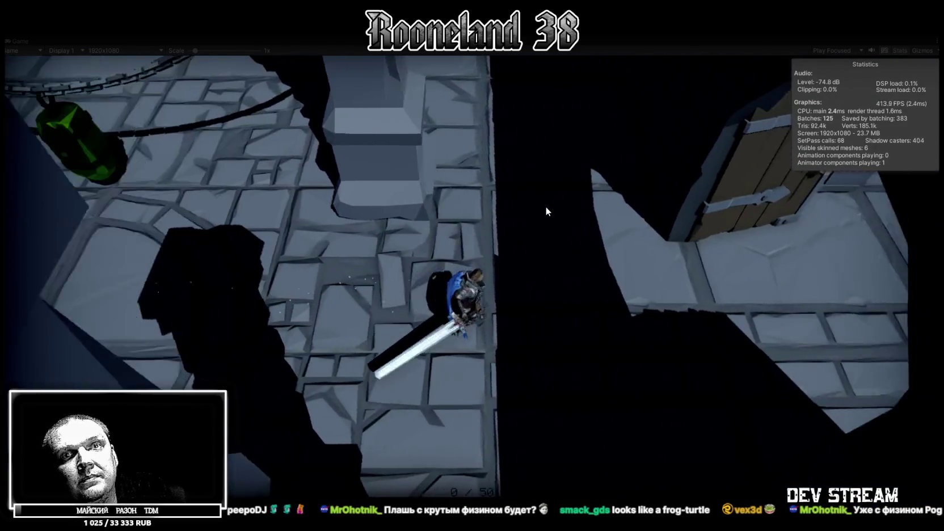
{"action": "key", "text": "w"}
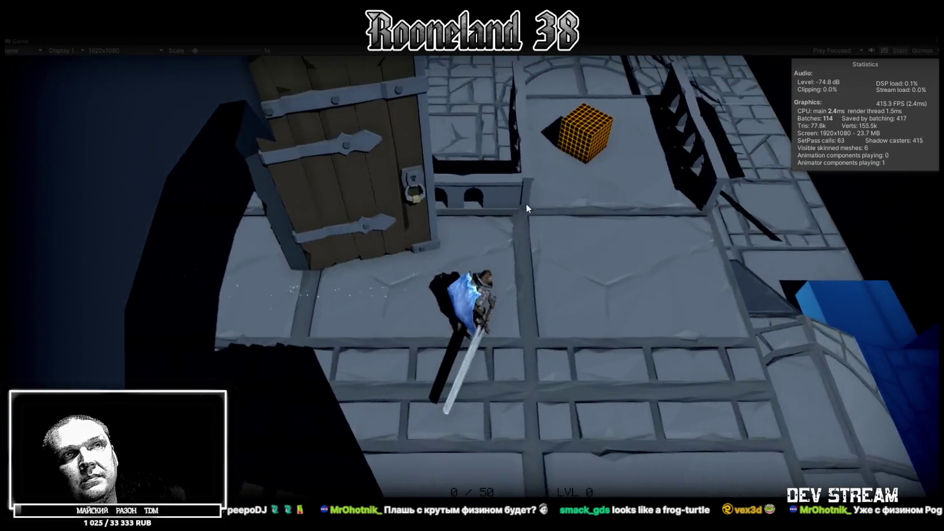
{"action": "key", "text": "w"}
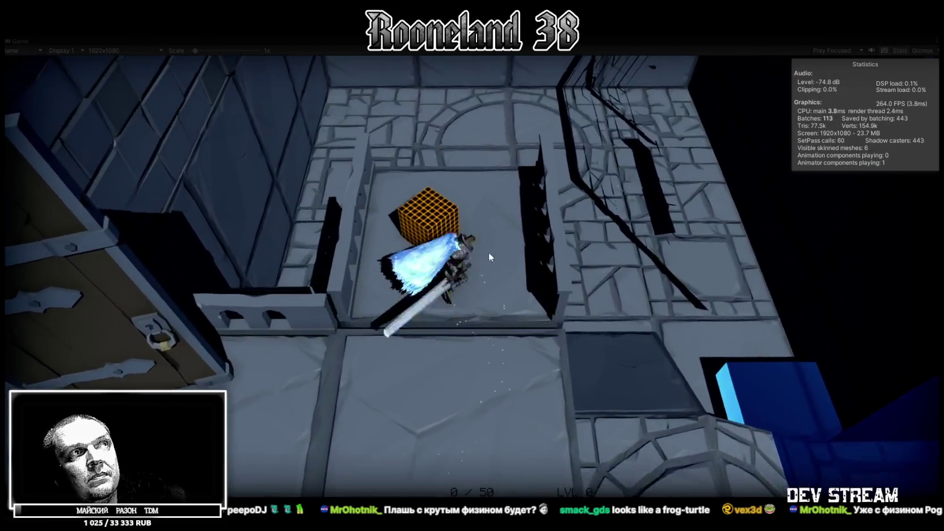
{"action": "key", "text": "w"}
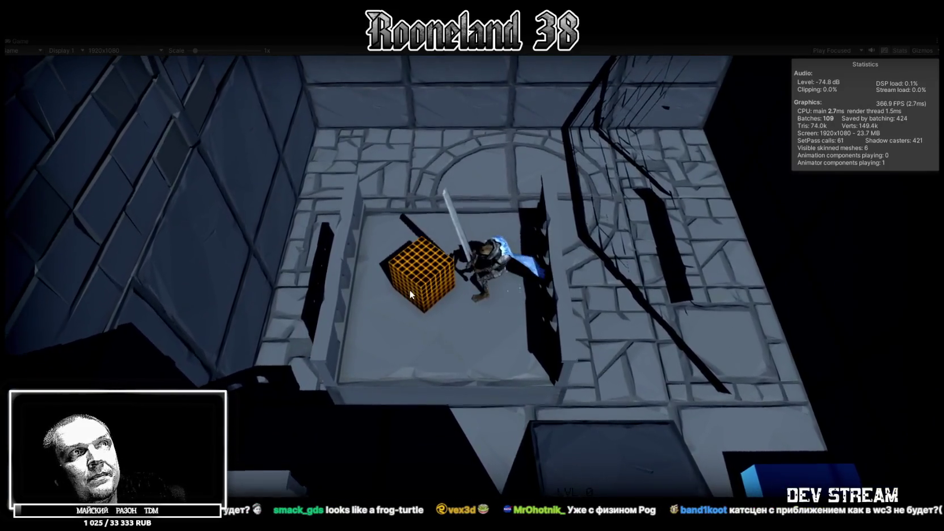
{"action": "key", "text": "w"}
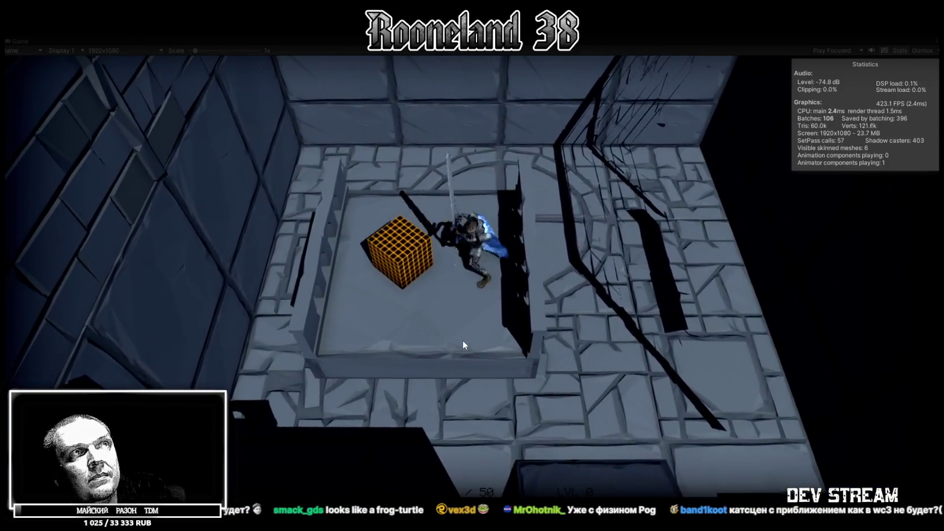
{"action": "key", "text": "w"}
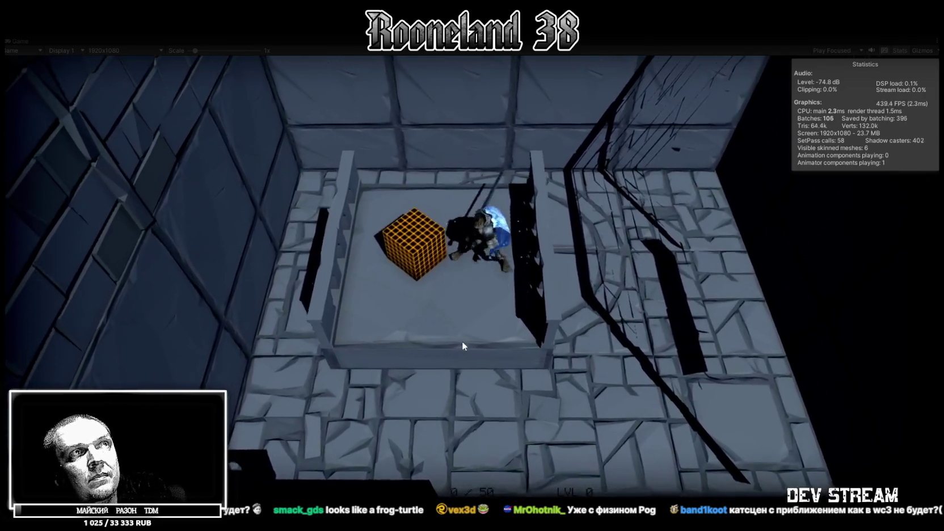
{"action": "left_click", "coordinate": [461, 341]}
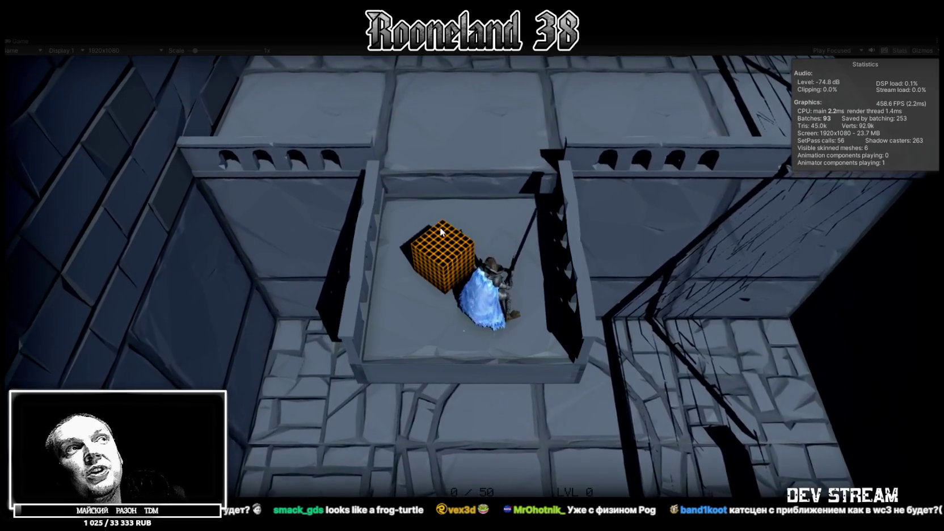
Step: Run north out of the walled area, swing in the gap, and return past the cube
{"action": "key", "text": "w"}
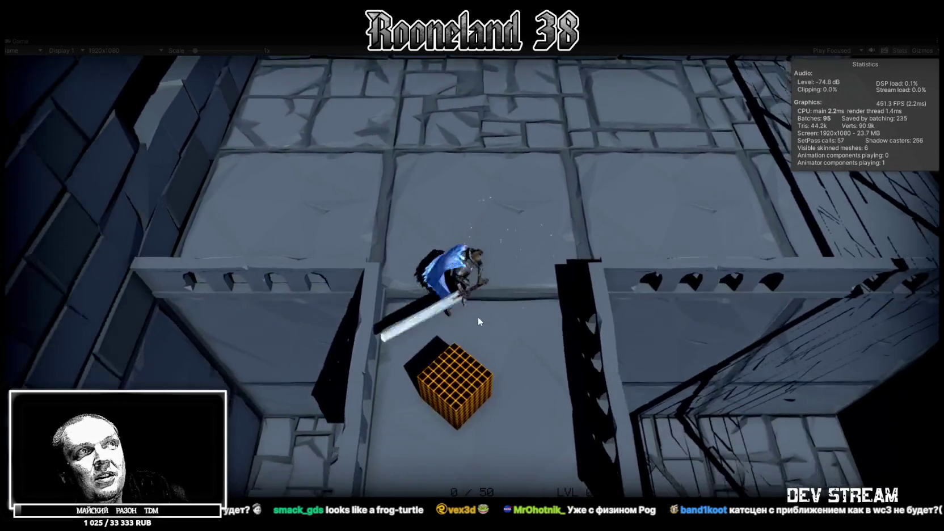
{"action": "left_click", "coordinate": [477, 312]}
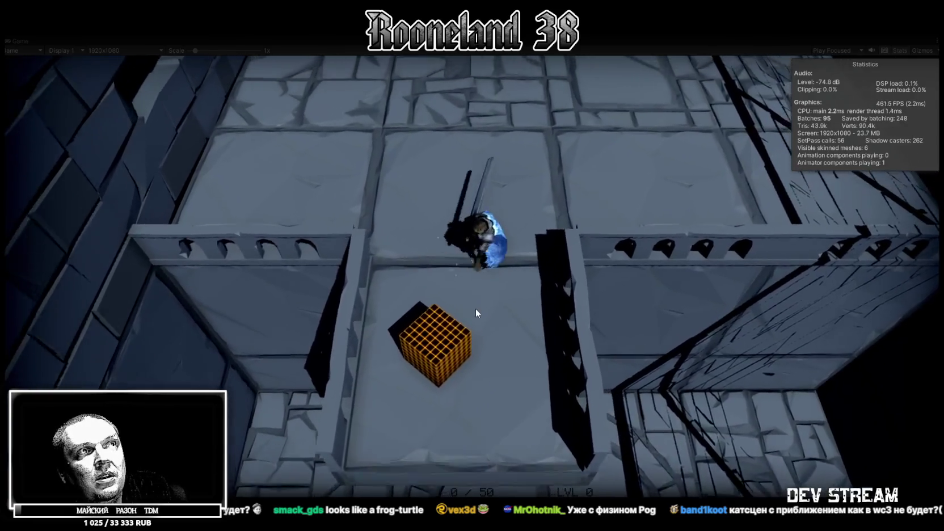
{"action": "key", "text": "s"}
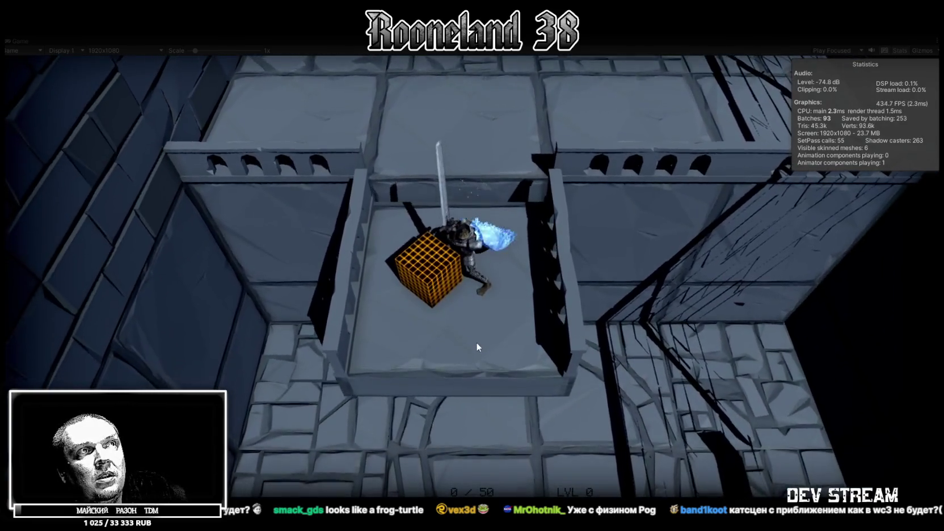
{"action": "key", "text": "w"}
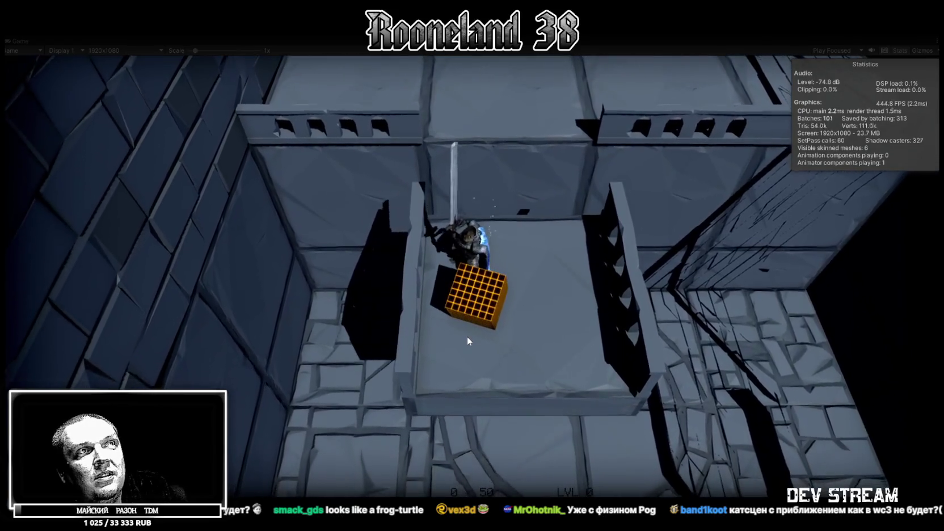
Step: Push the orange cube south, circle round it, and push it north into the narrow corridor
{"action": "key", "text": "s"}
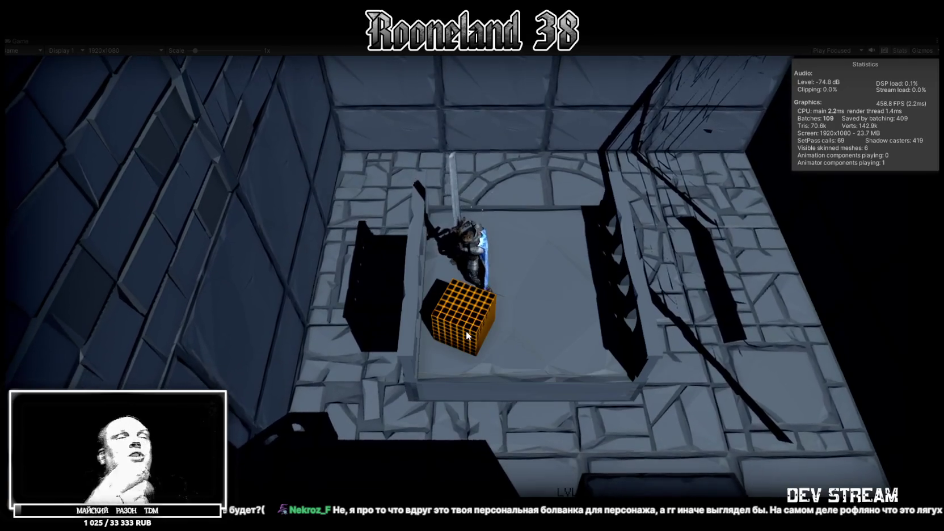
{"action": "key", "text": "s"}
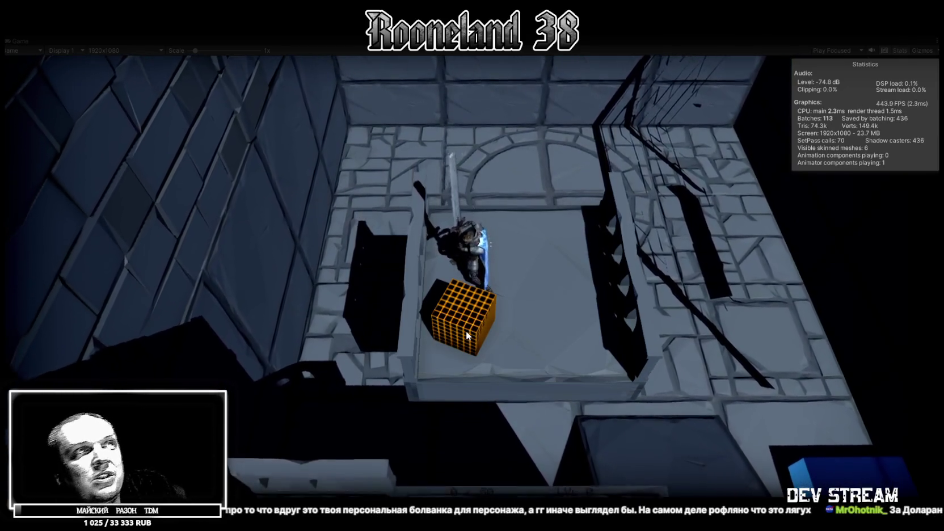
{"action": "key", "text": "s"}
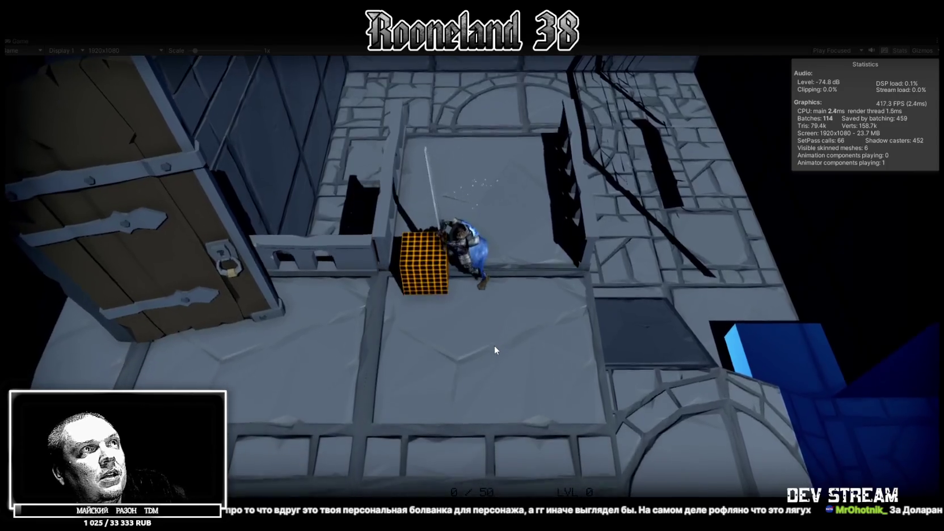
{"action": "key", "text": "a"}
{"action": "key", "text": "w"}
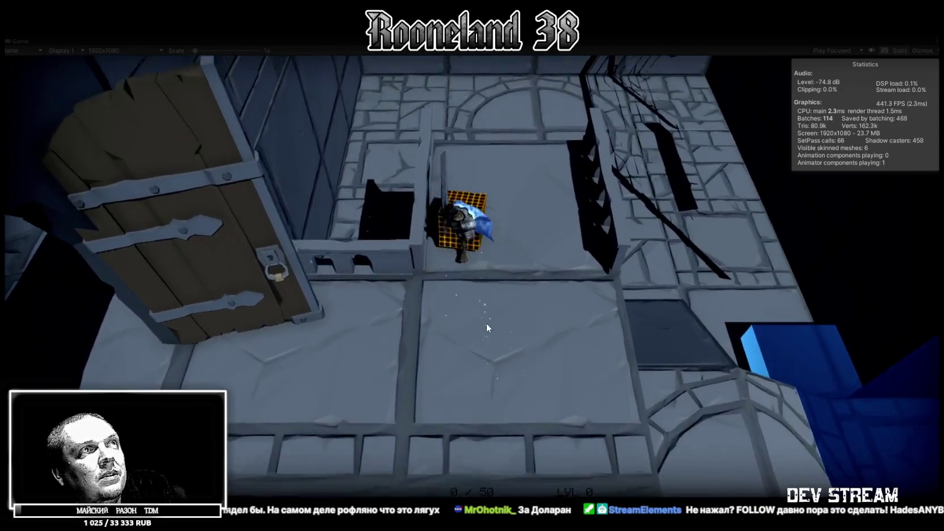
{"action": "key", "text": "w"}
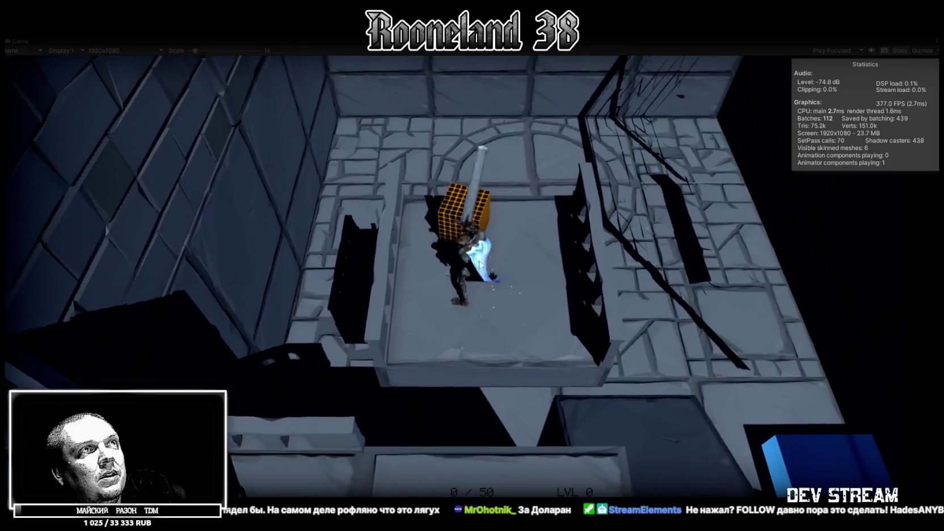
Step: Push the orange cube north toward the arch until it presses against the far wall
{"action": "key", "text": "w"}
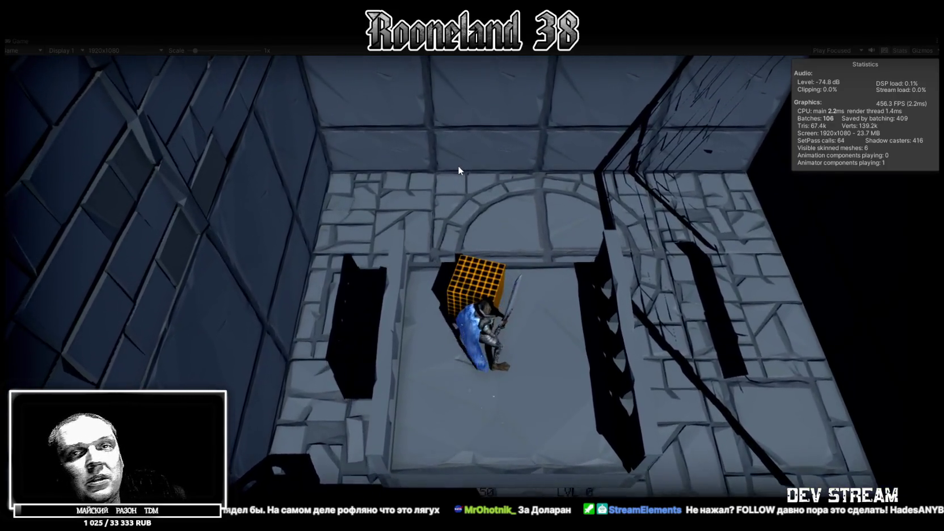
{"action": "key", "text": "w"}
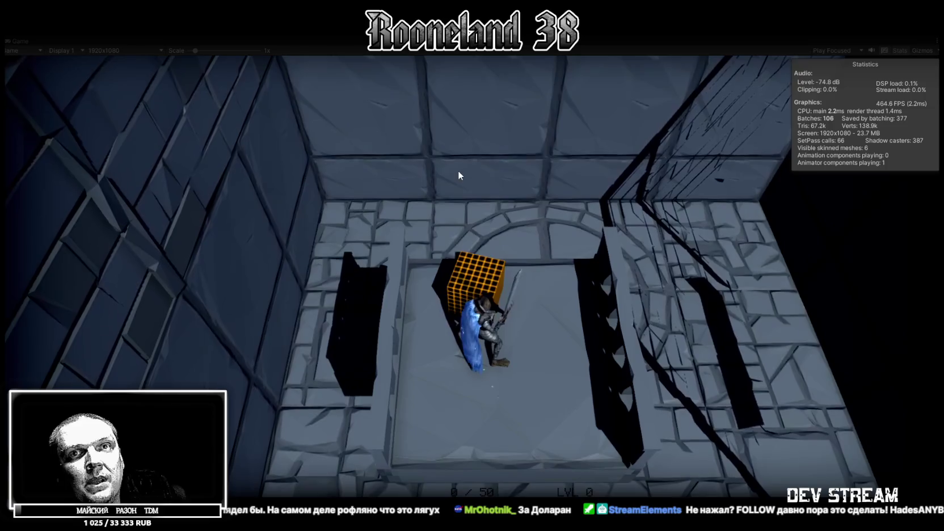
{"action": "key", "text": "w"}
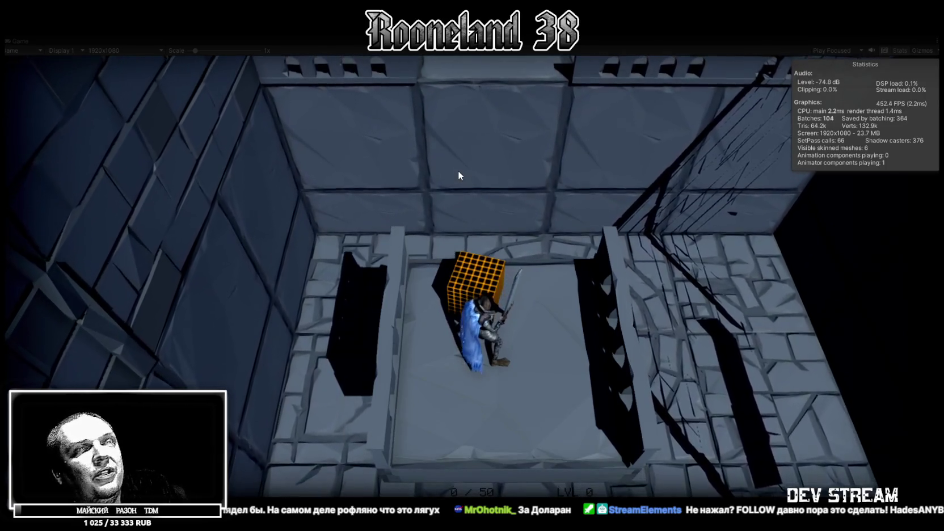
{"action": "key", "text": "w"}
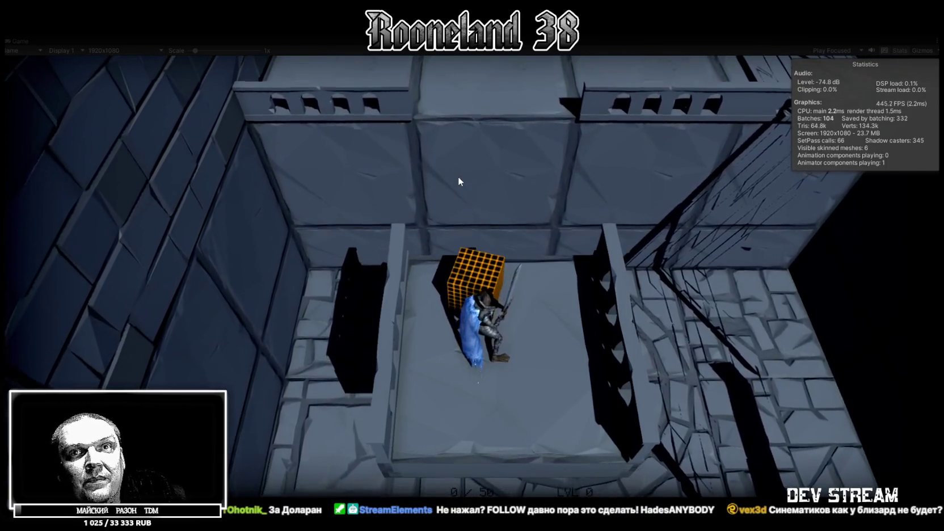
{"action": "key", "text": "w"}
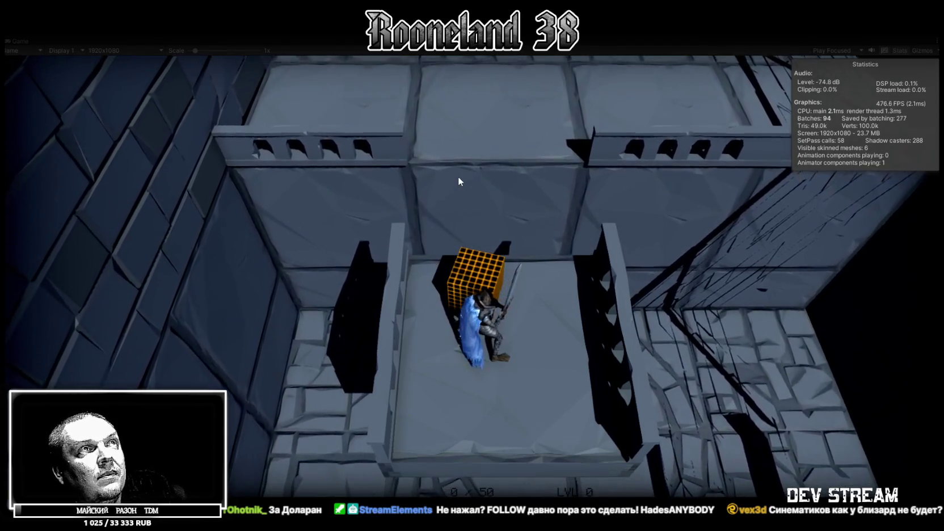
Step: Walk north up the raised walkway, then come back down beside the orange cube
{"action": "key", "text": "w"}
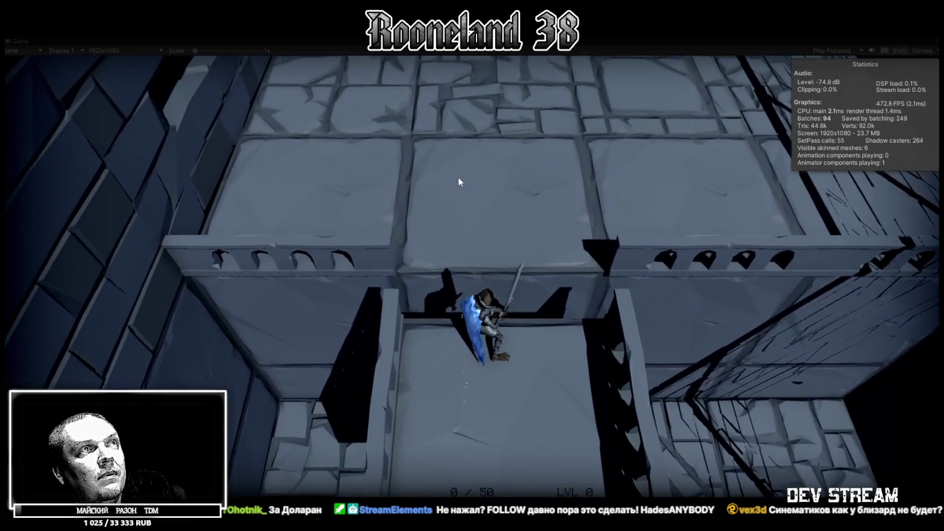
{"action": "key", "text": "w"}
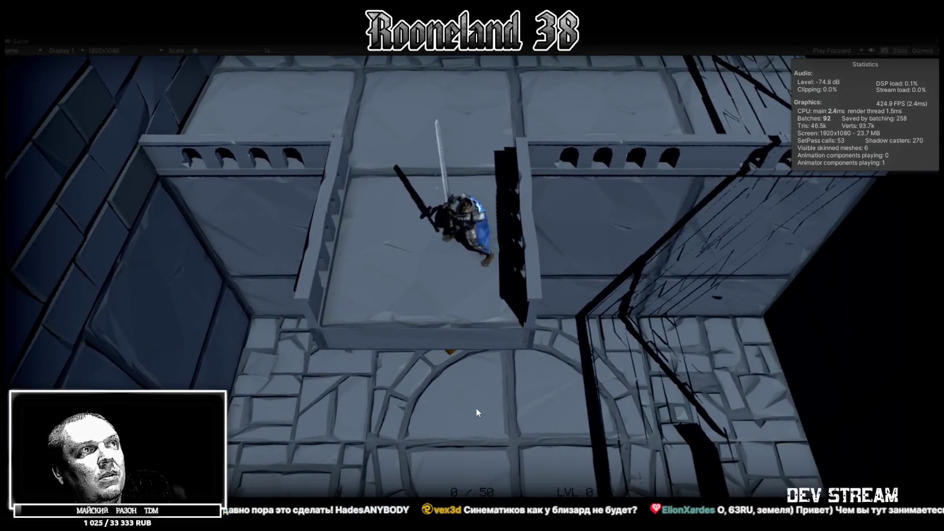
{"action": "key", "text": "w"}
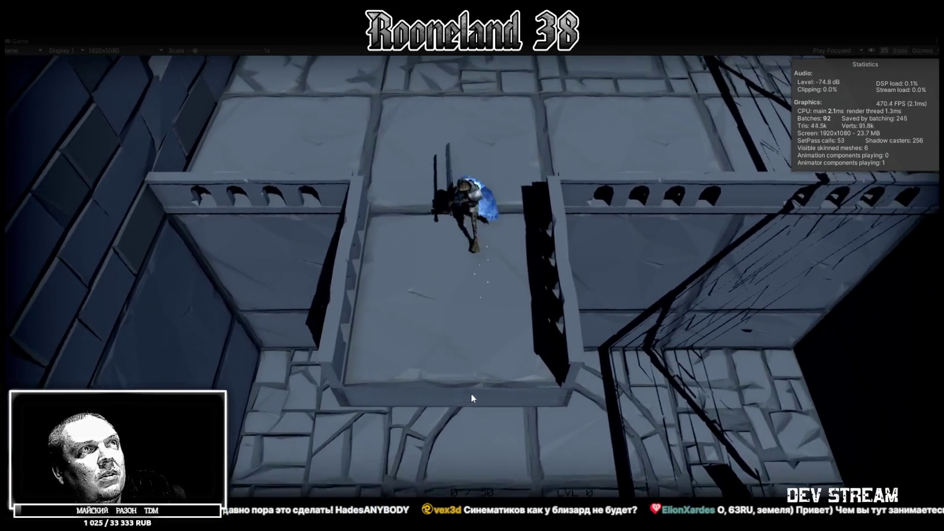
{"action": "key", "text": "w"}
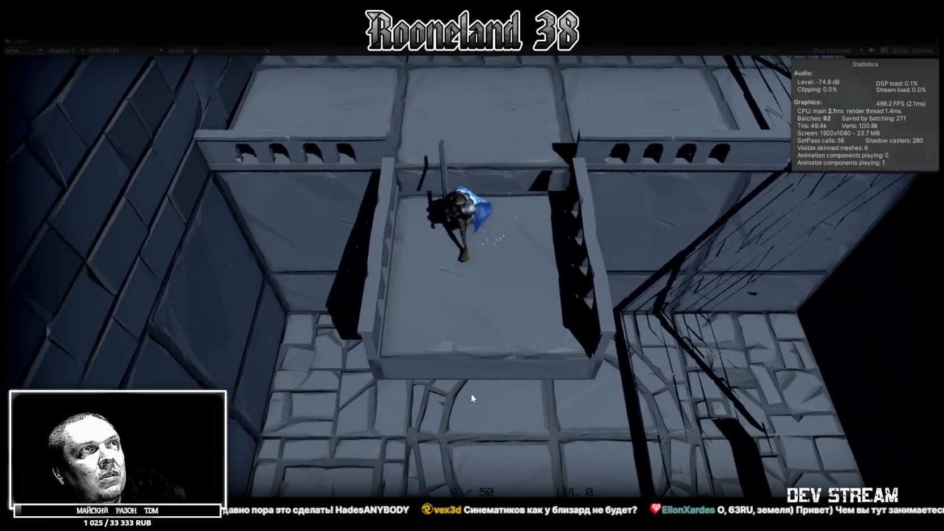
{"action": "key", "text": "w"}
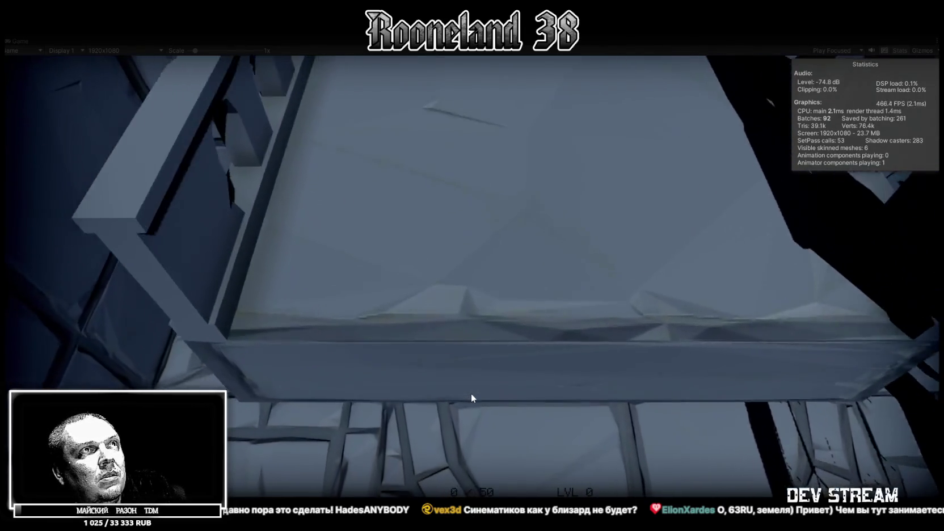
{"action": "key", "text": "w"}
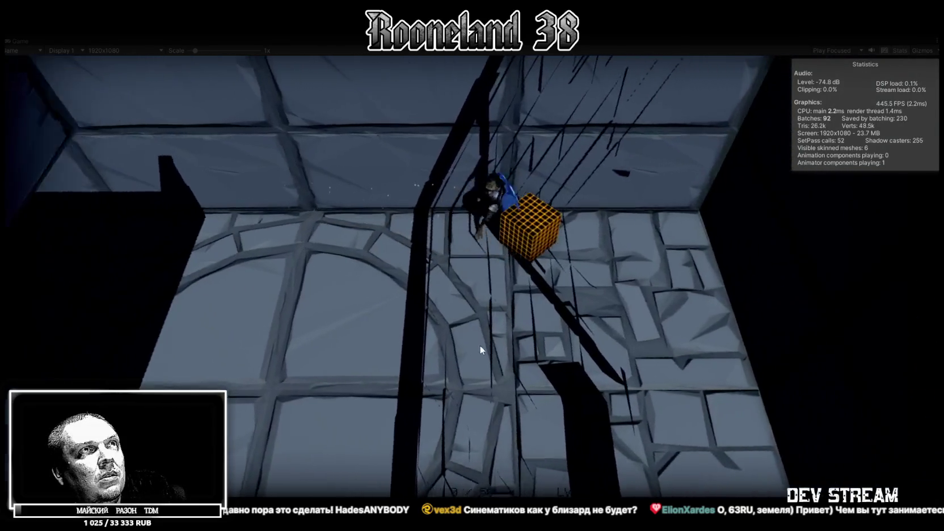
{"action": "key", "text": "d"}
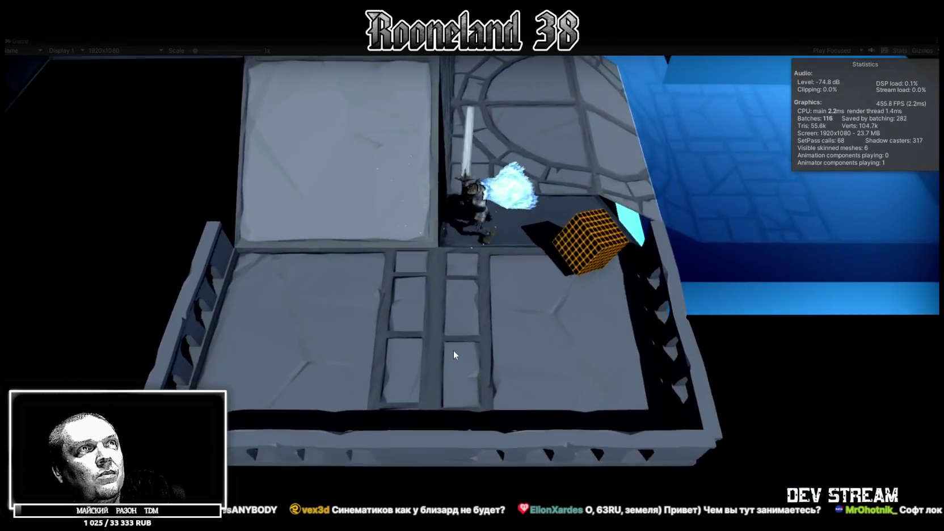
Step: Move the character right with D beside the orange cube and shove it off the ledge
{"action": "key", "text": "d"}
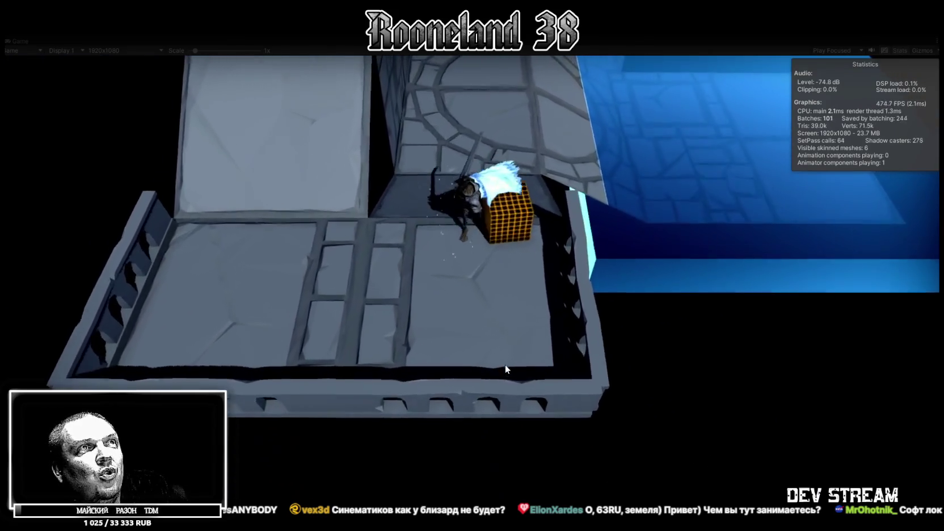
{"action": "key", "text": "d"}
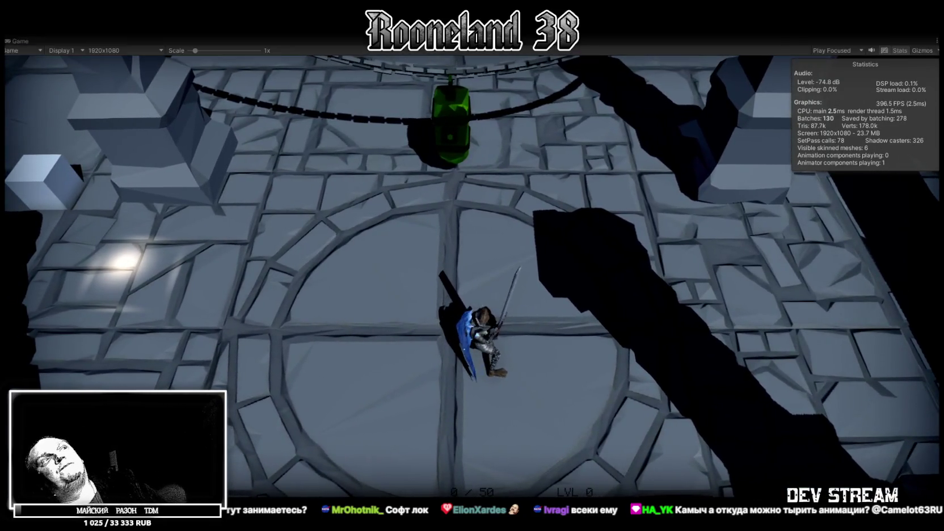
Step: Exit Play mode with Ctrl+P to return to the Scene view, Hierarchy and Inspector
{"action": "key", "text": "ctrl+p"}
{"action": "scroll", "coordinate": [543, 208], "scroll_direction": "down", "scroll_amount": 10}
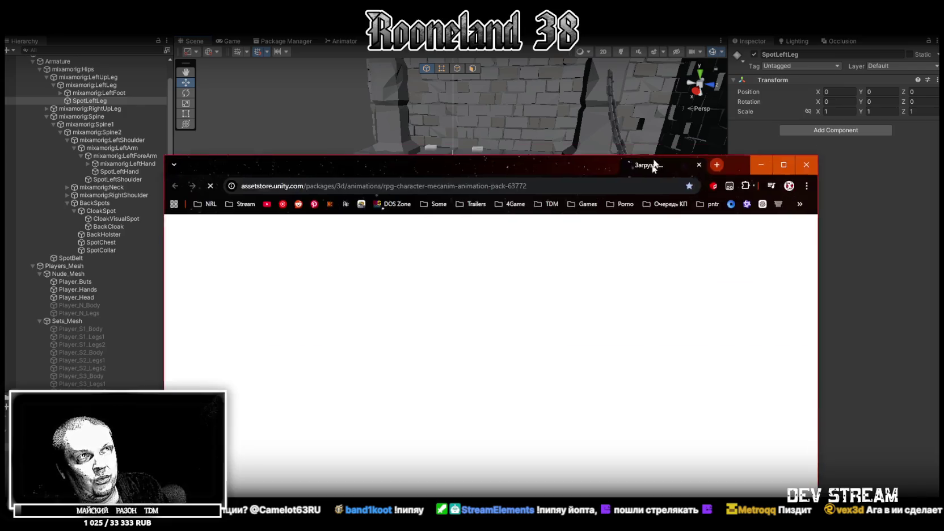
Step: Reposition and maximize the browser showing the RPG Character Mecanim Animation Pack store page
{"action": "left_click_drag", "start_coordinate": [654, 162], "coordinate": [634, 65]}
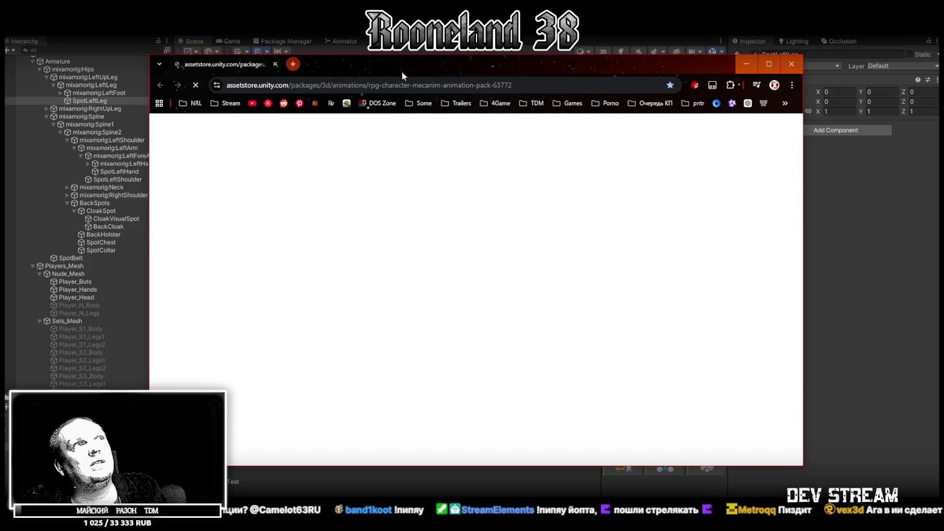
{"action": "left_click", "coordinate": [541, 83]}
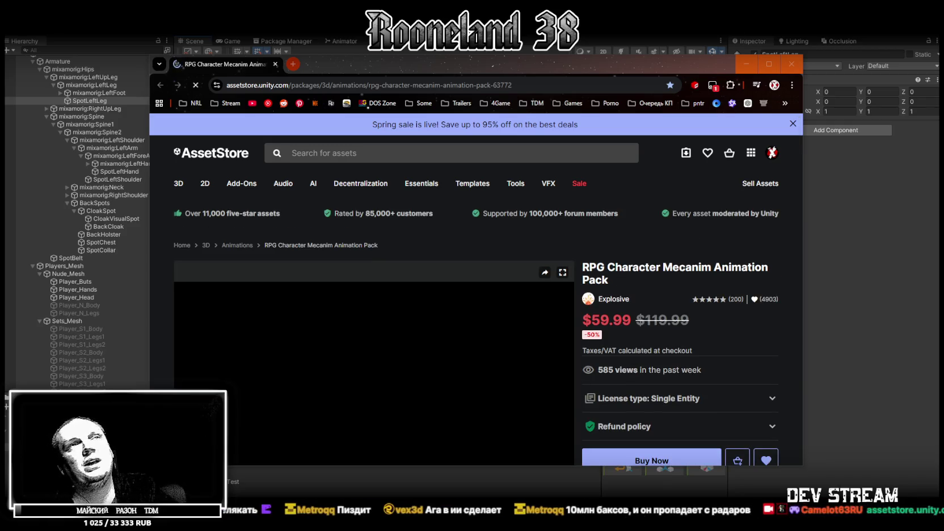
{"action": "left_click", "coordinate": [769, 65]}
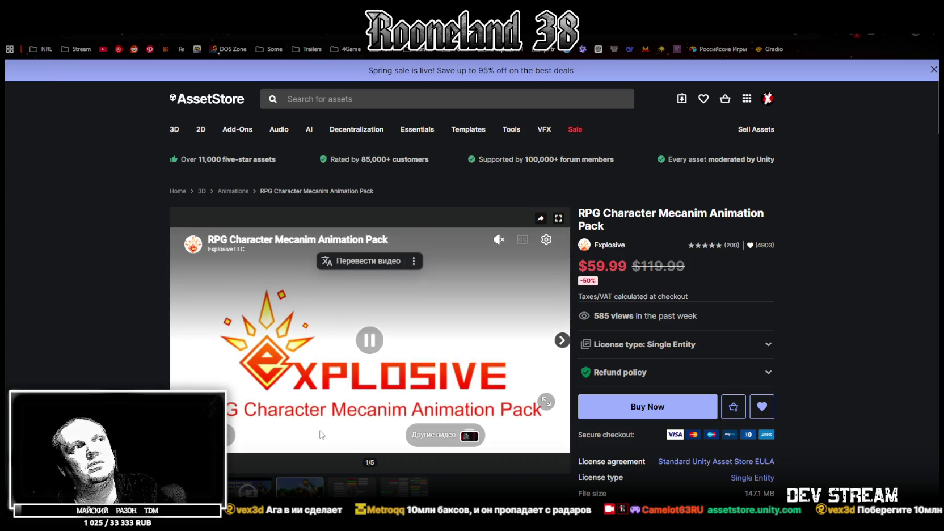
Step: Scrub the preview video ahead to the gameplay footage and play it full screen
{"action": "left_click", "coordinate": [276, 418]}
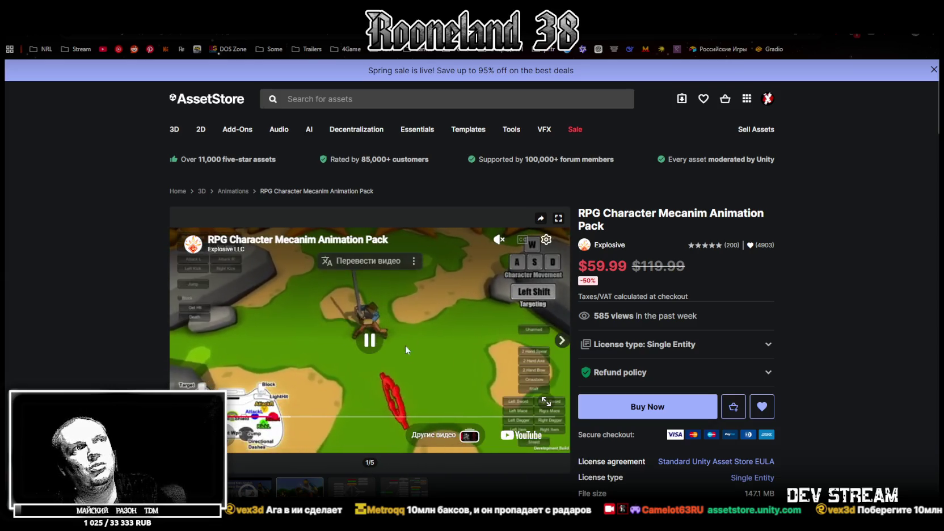
{"action": "left_click", "coordinate": [402, 357]}
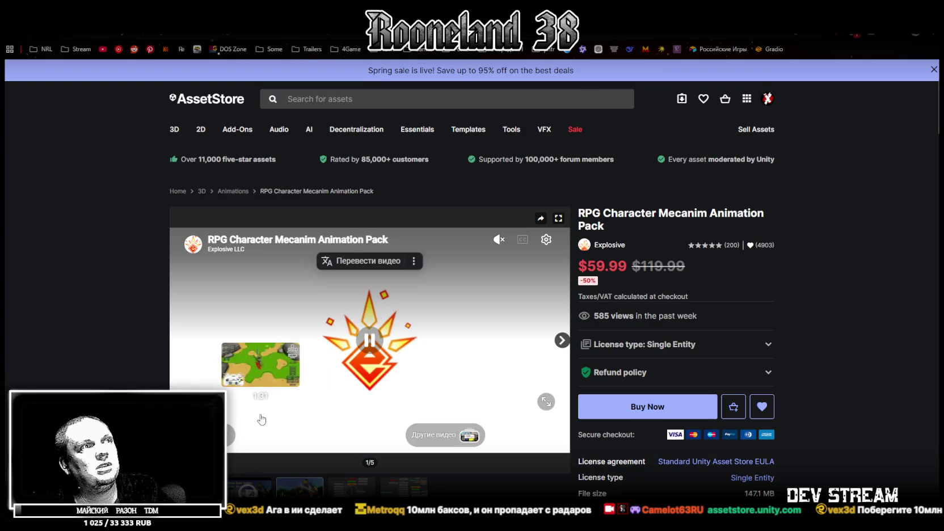
{"action": "left_click_drag", "start_coordinate": [262, 419], "coordinate": [536, 418]}
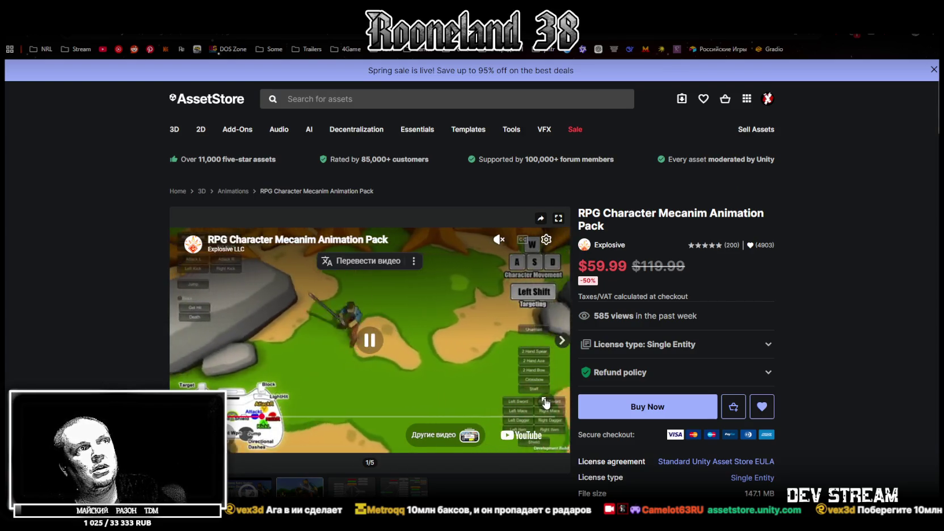
{"action": "left_click", "coordinate": [547, 402]}
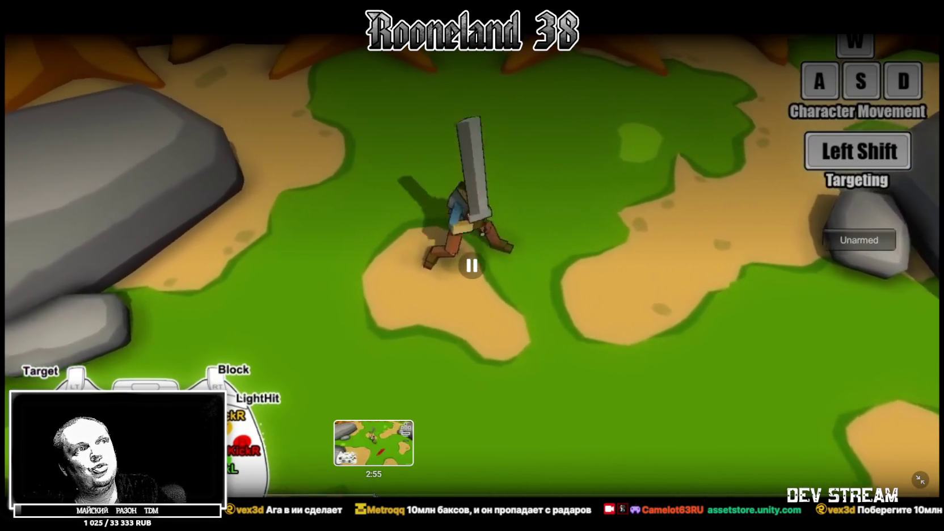
Step: Jump through the preview's weapon demo and ragdoll scenes, then exit full screen and return to Unity
{"action": "left_click", "coordinate": [375, 493]}
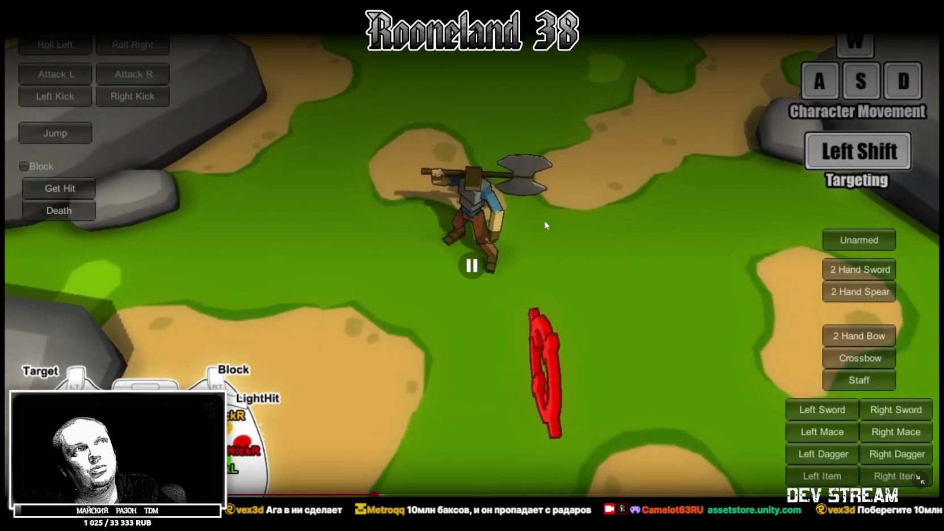
{"action": "left_click", "coordinate": [441, 494]}
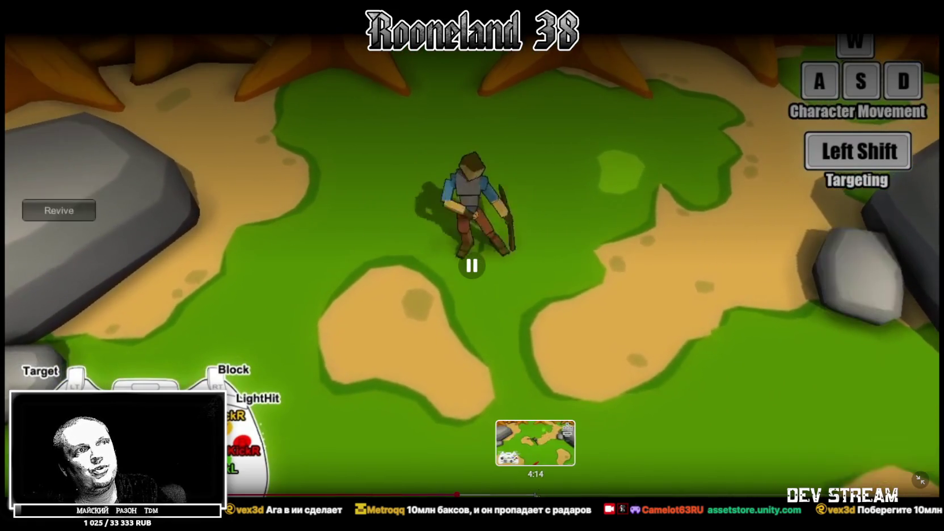
{"action": "left_click", "coordinate": [533, 494]}
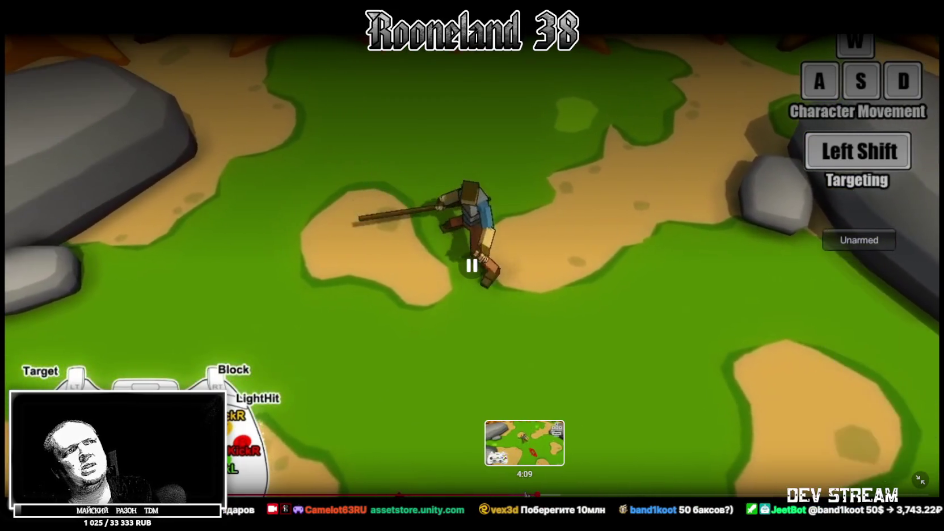
{"action": "left_click", "coordinate": [524, 494]}
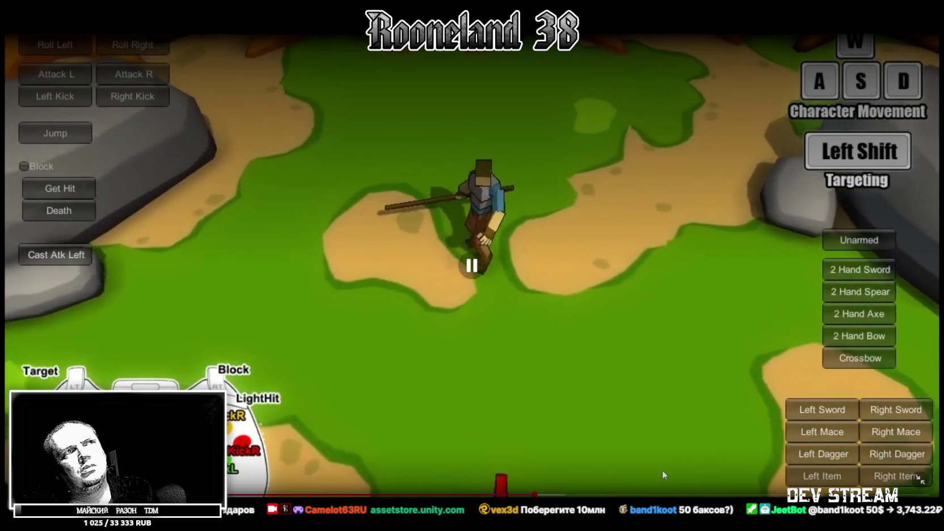
{"action": "left_click", "coordinate": [664, 495]}
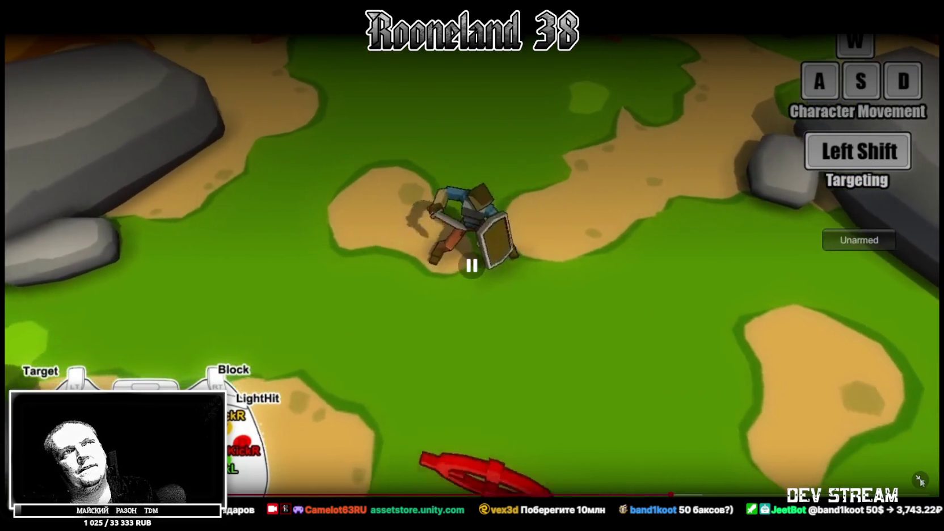
{"action": "left_click", "coordinate": [920, 481]}
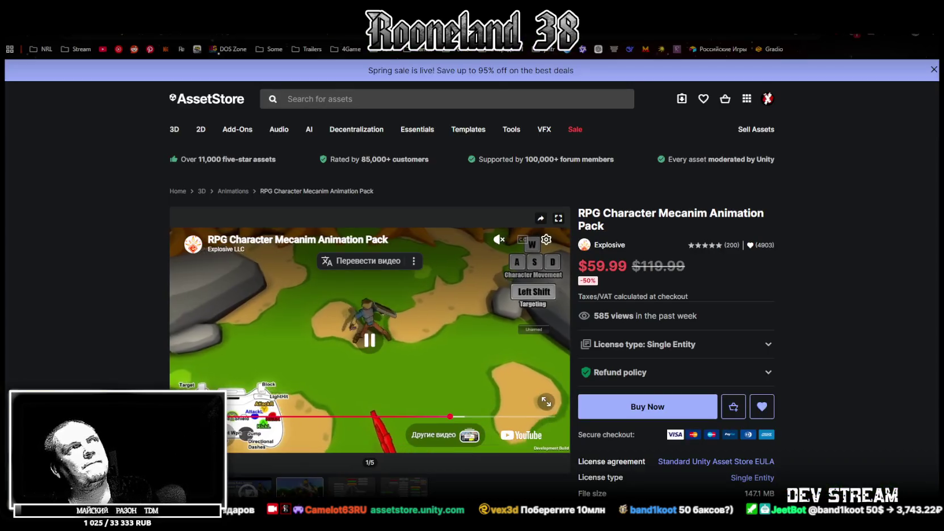
{"action": "key", "text": "alt+Tab"}
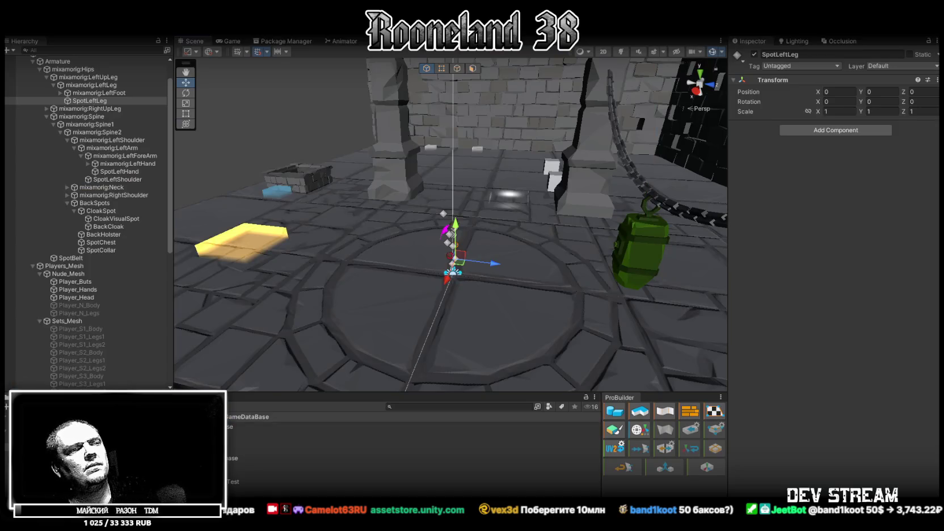
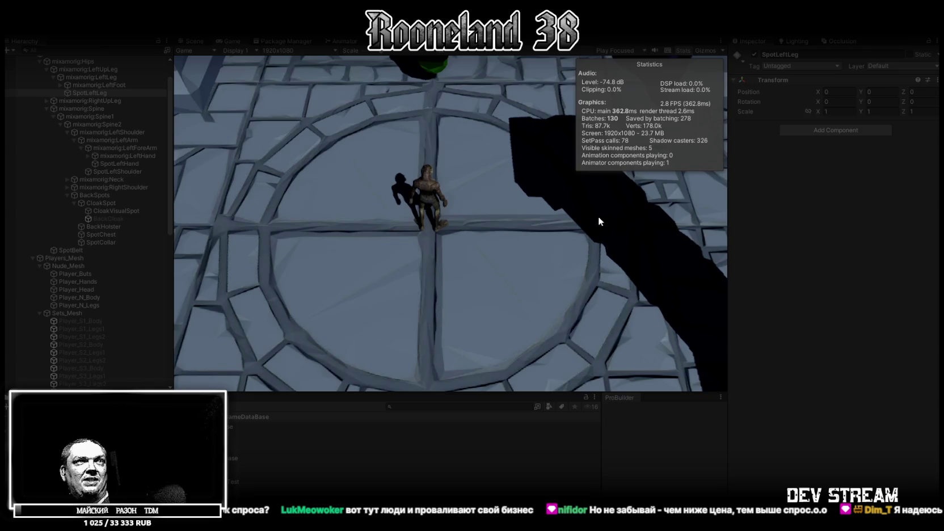
Step: Maximize the running Game view, walk the character south to the block room, then back and left
{"action": "key", "text": "shift+space"}
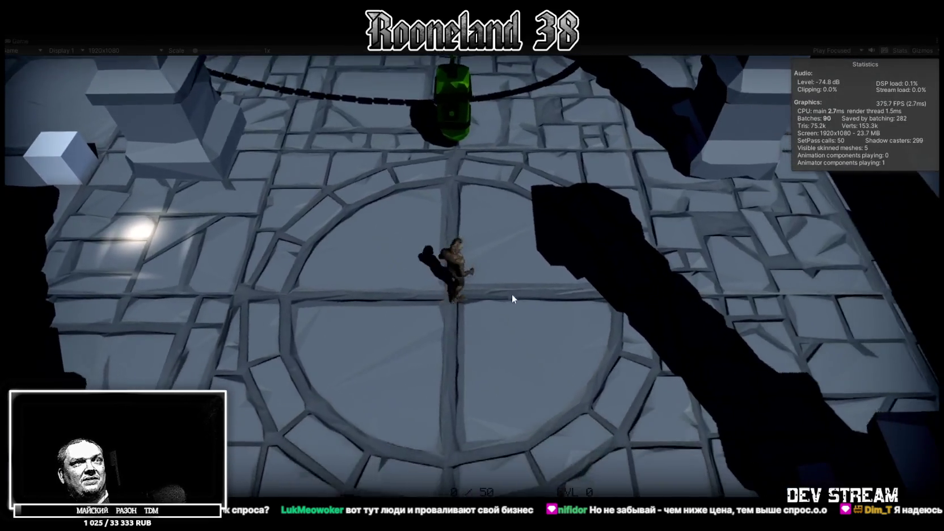
{"action": "key", "text": "s"}
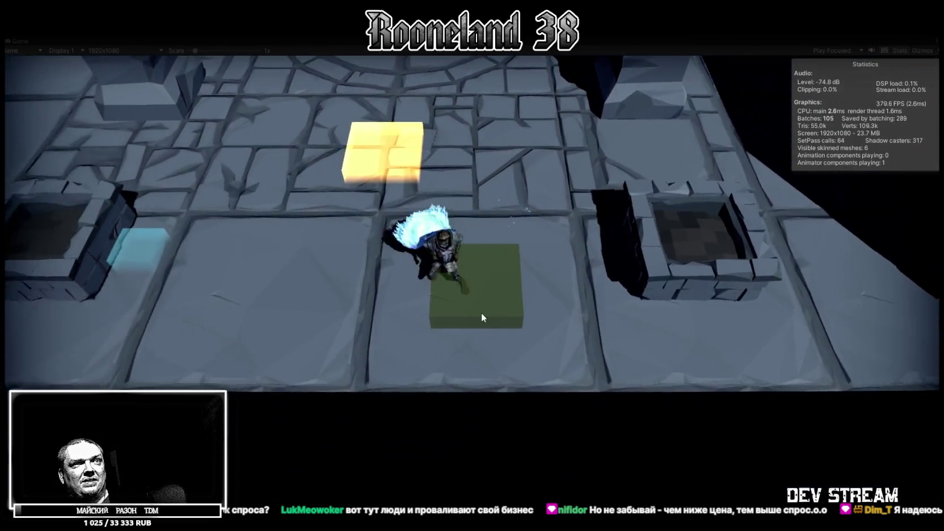
{"action": "key", "text": "w"}
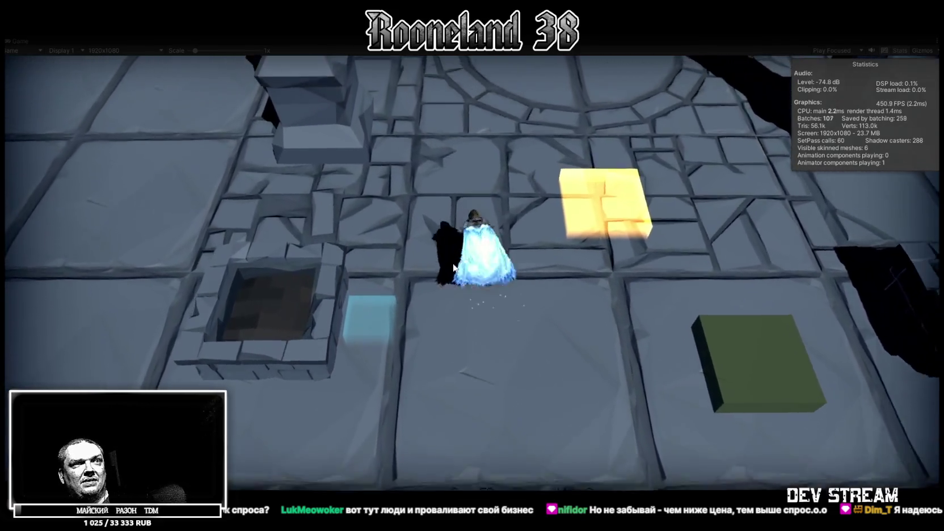
{"action": "key", "text": "w"}
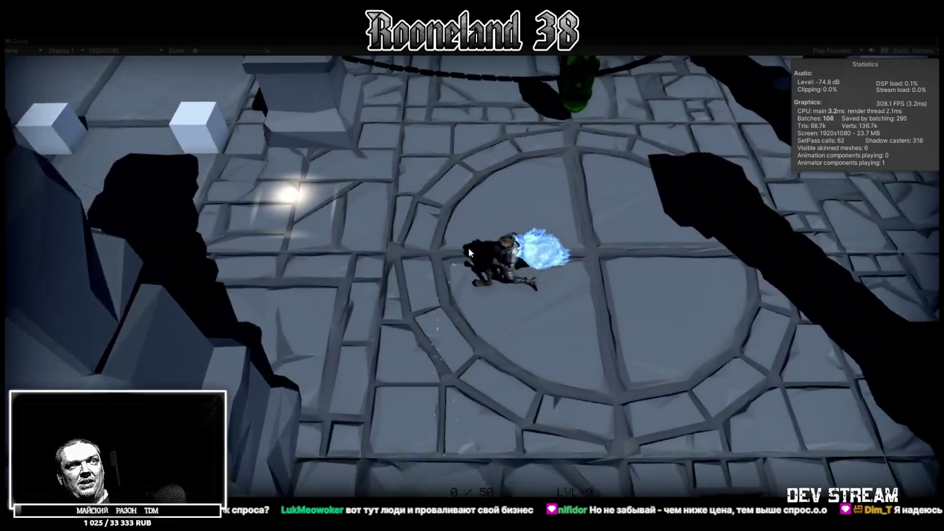
{"action": "key", "text": "a"}
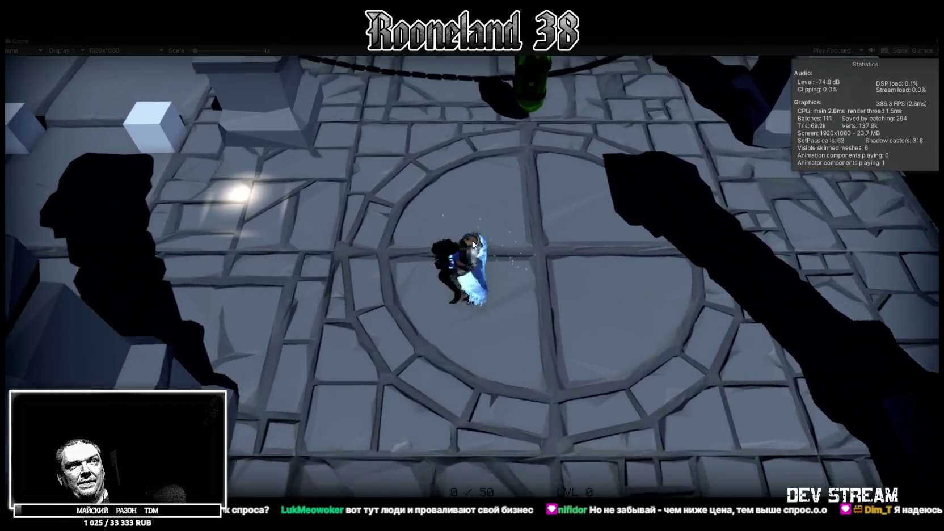
{"action": "key", "text": "a"}
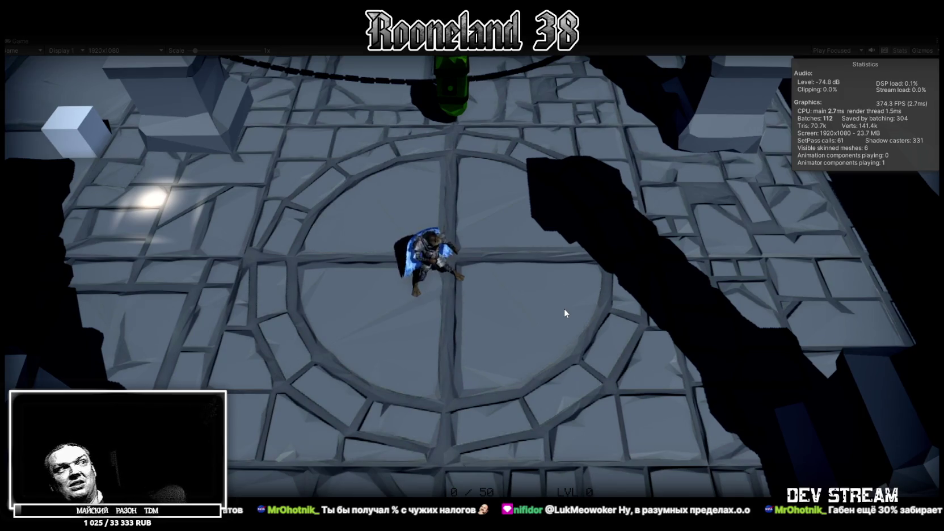
Step: Run the character into the tiled room and up into the chained area, slashing once
{"action": "key", "text": "s"}
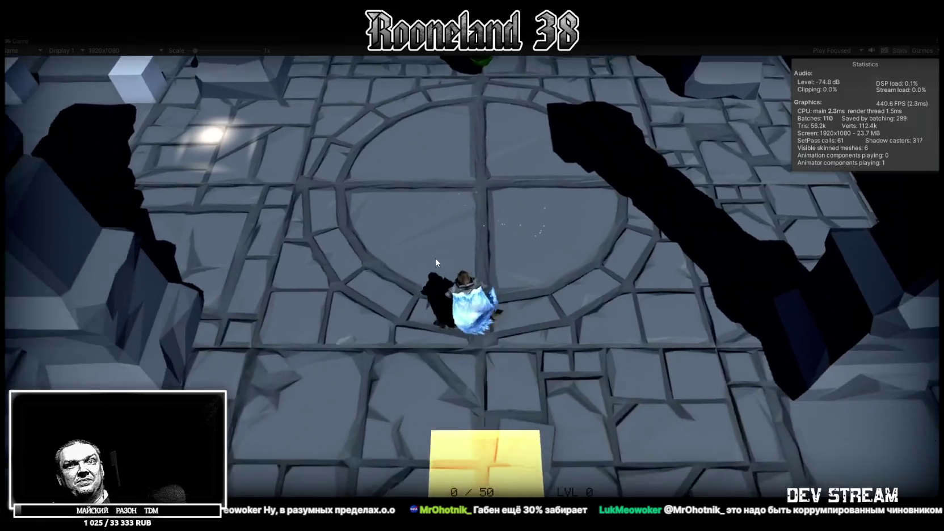
{"action": "key", "text": "s"}
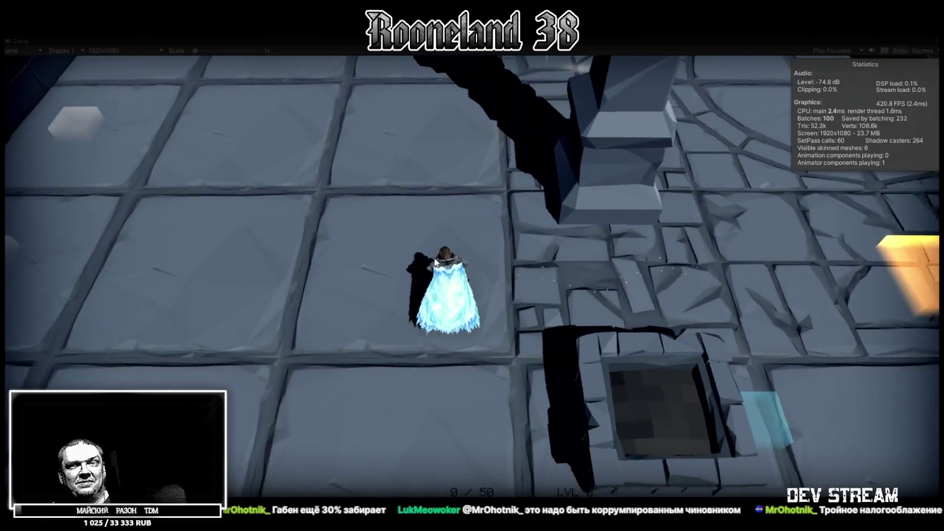
{"action": "key", "text": "w"}
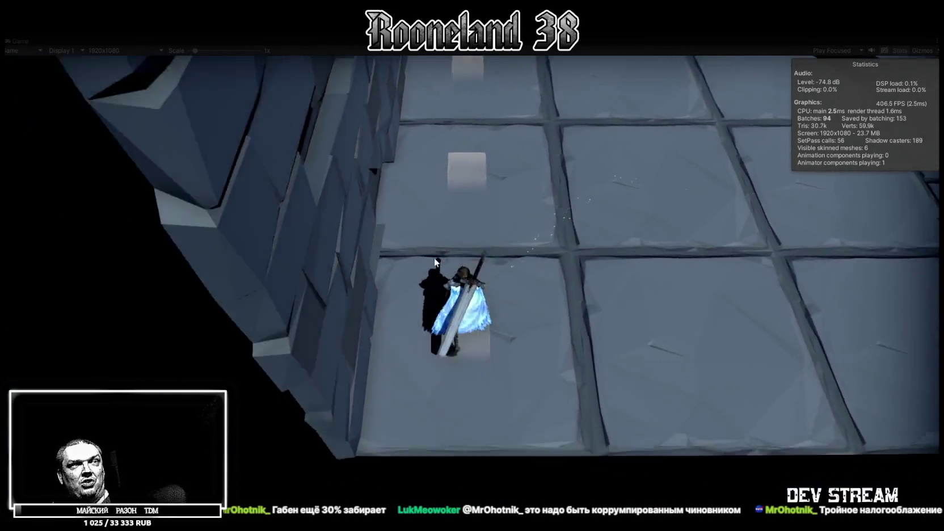
{"action": "key", "text": "w"}
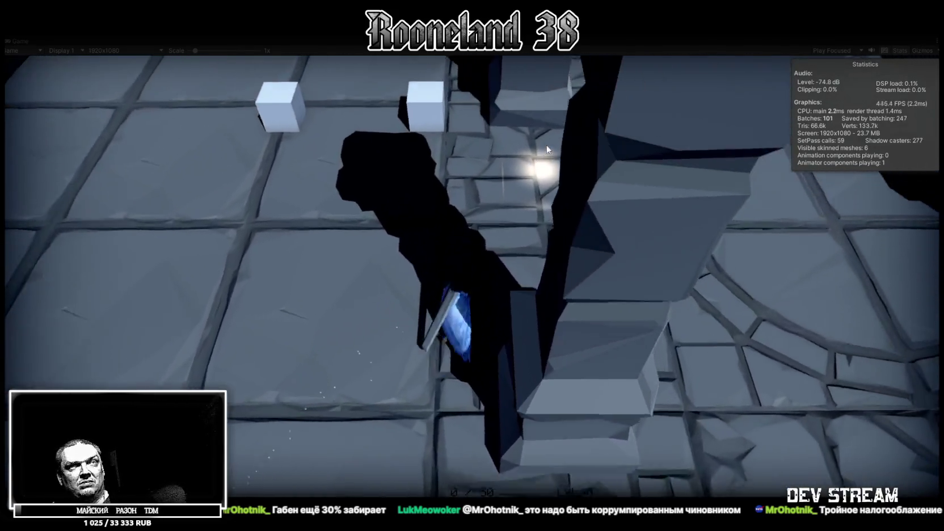
{"action": "left_click", "coordinate": [546, 144]}
{"action": "key", "text": "w"}
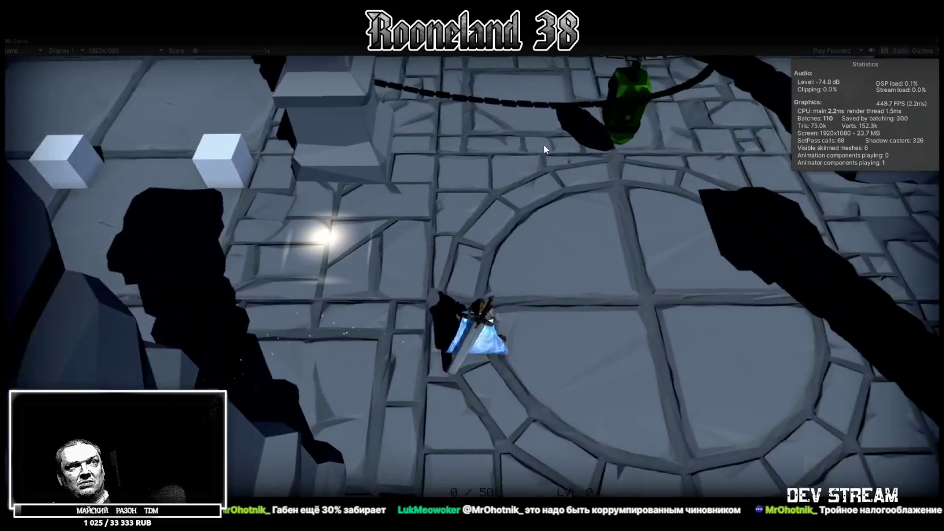
{"action": "key", "text": "w"}
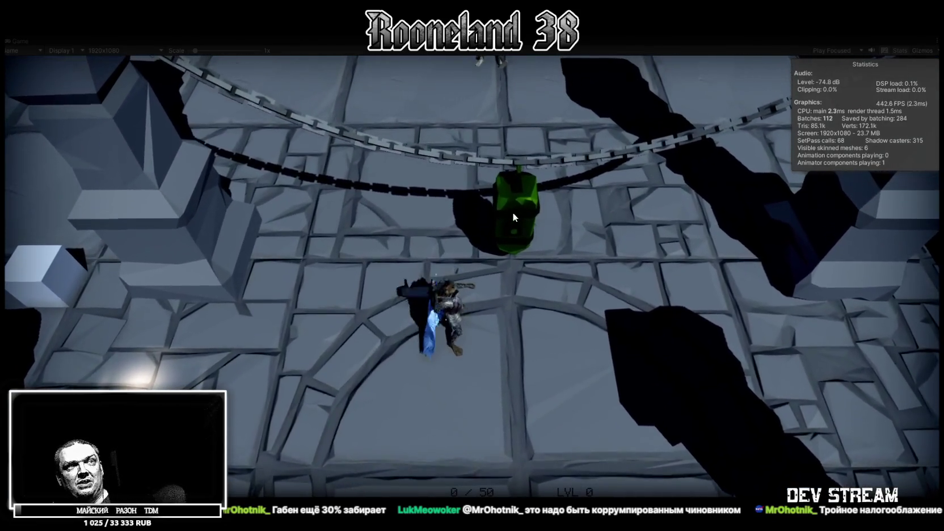
{"action": "key", "text": "w"}
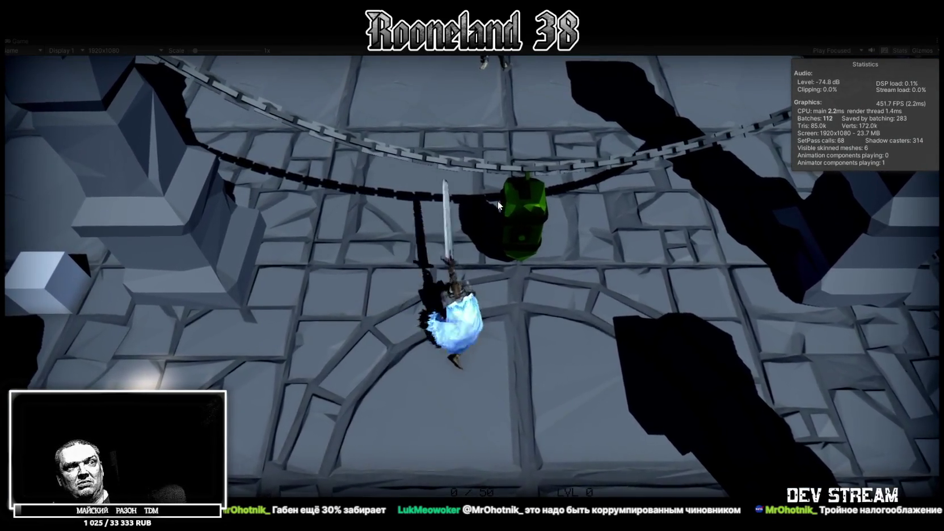
Step: Shuffle the character down, right and left, then swing the sword twice in place
{"action": "key", "text": "s"}
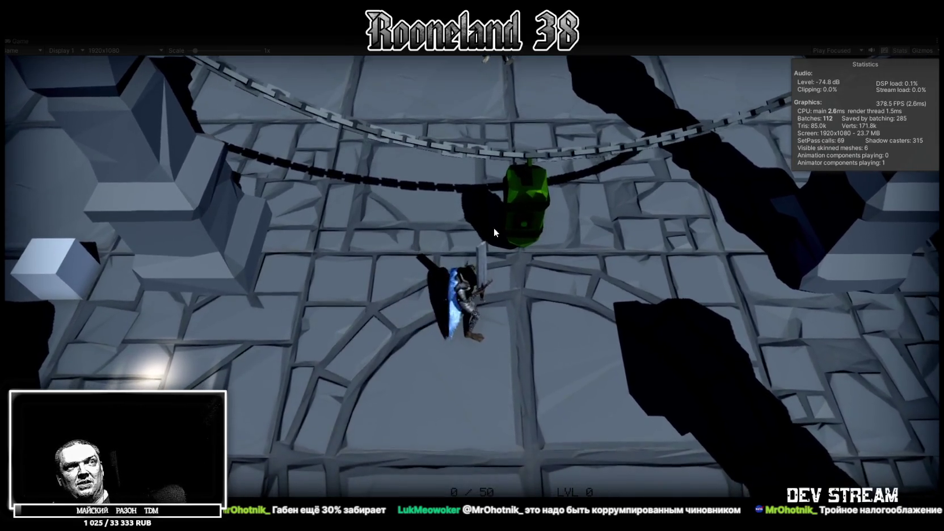
{"action": "key", "text": "d"}
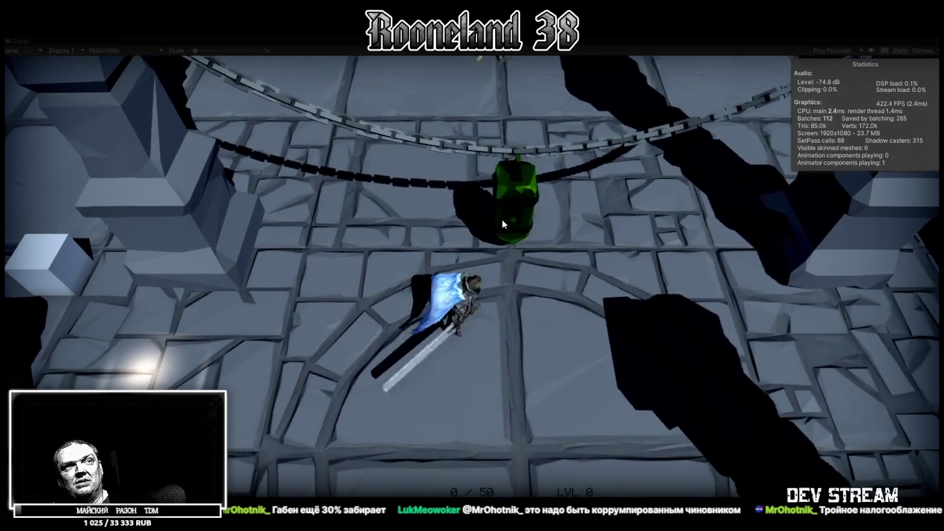
{"action": "key", "text": "a"}
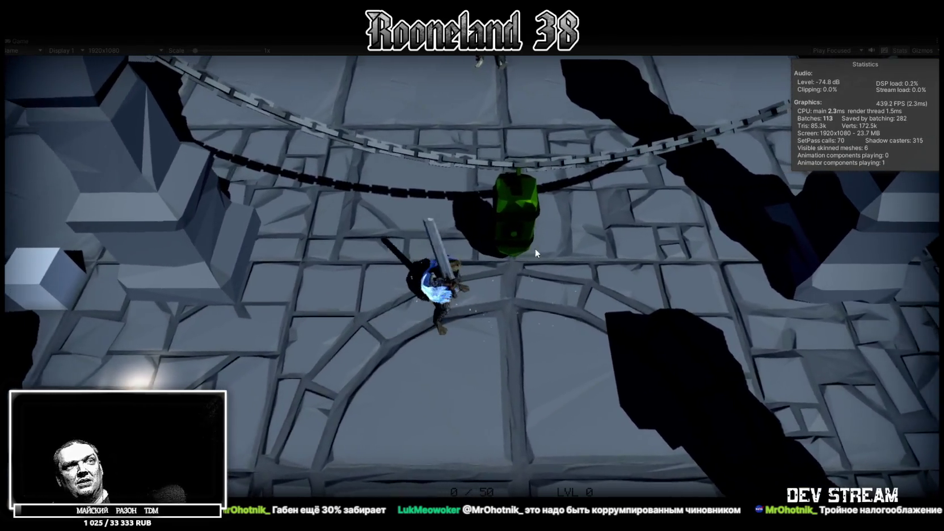
{"action": "left_click", "coordinate": [508, 218]}
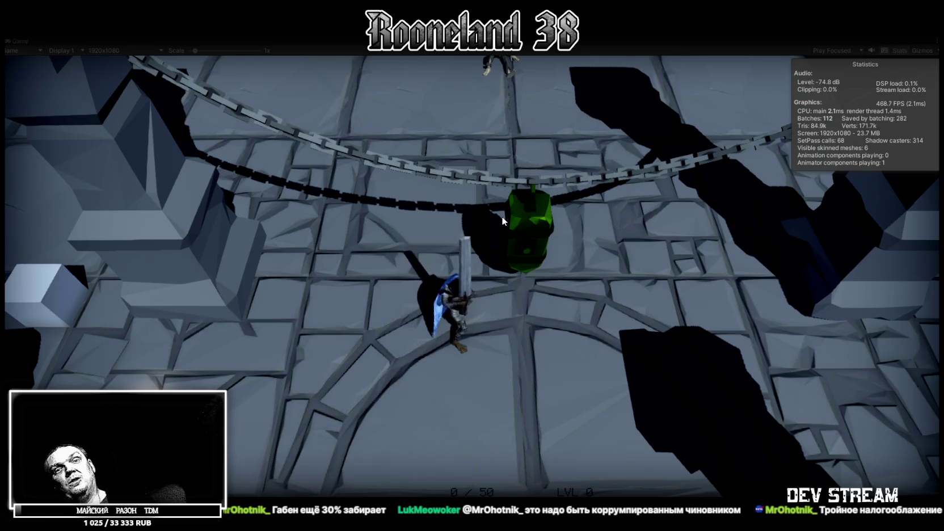
{"action": "left_click", "coordinate": [501, 216]}
Step: Walk the knight across the circular floor and finish with glowing sword slashes
{"action": "key", "text": "s"}
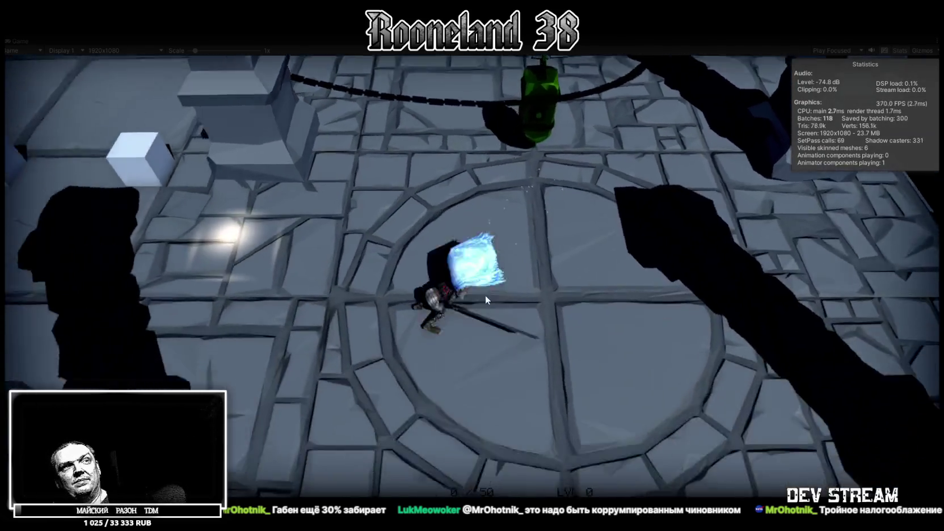
{"action": "key", "text": "w"}
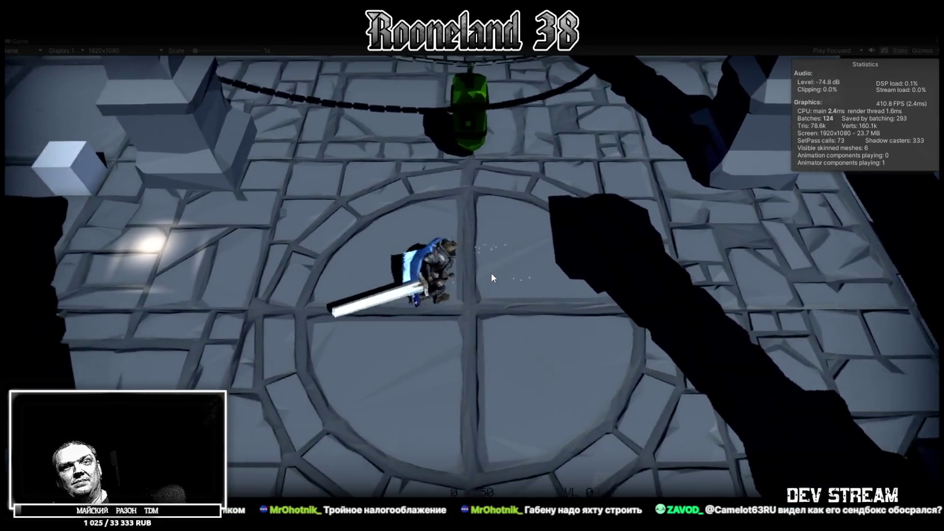
{"action": "key", "text": "d"}
{"action": "key", "text": "d"}
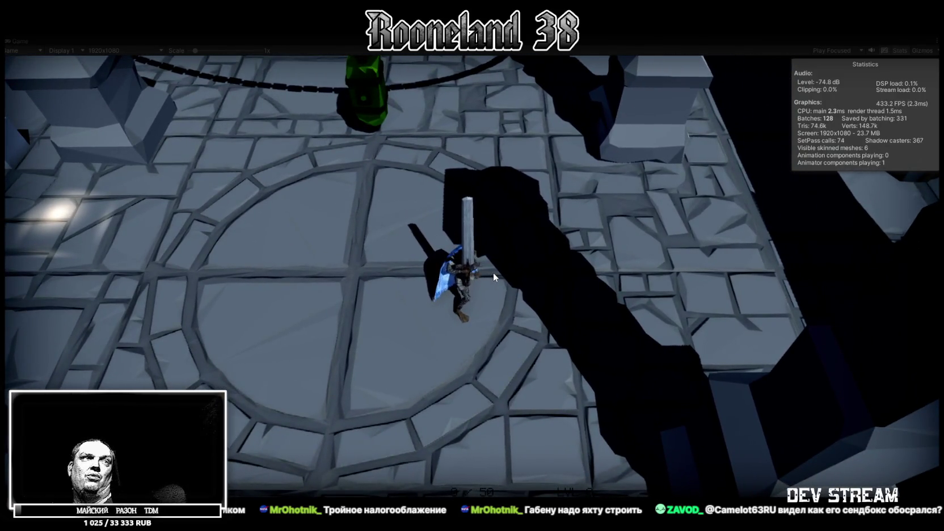
{"action": "left_click", "coordinate": [493, 277]}
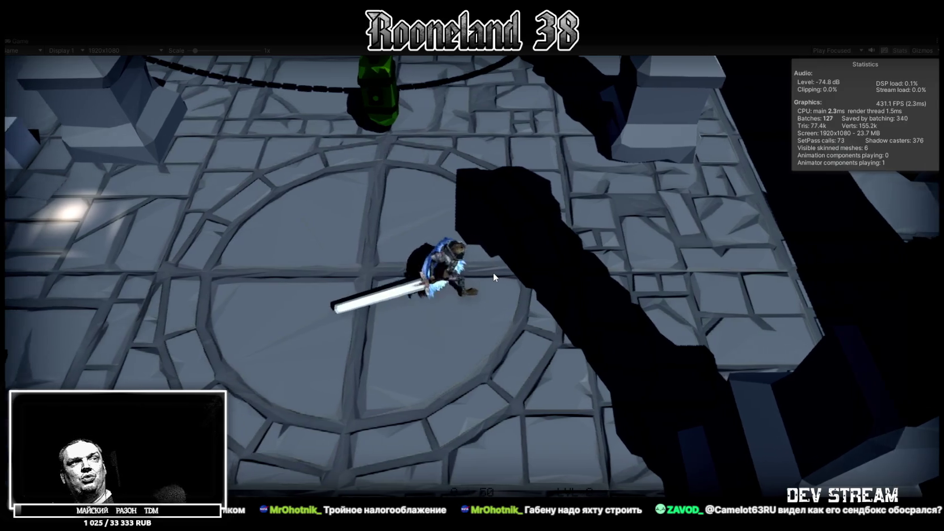
{"action": "key", "text": "a"}
{"action": "left_click", "coordinate": [494, 277]}
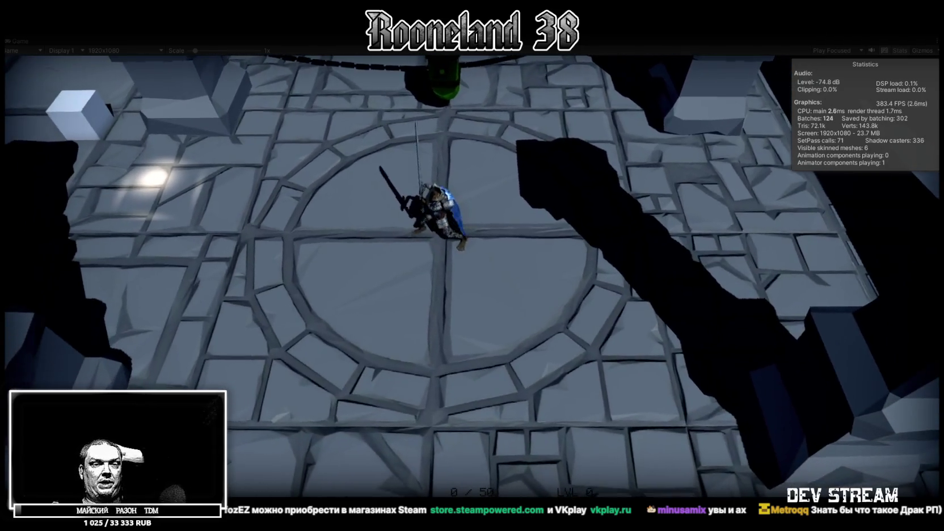
Step: Switch to Steam, scroll the Library to ANEURISM IV, and open its store page
{"action": "key", "text": "alt+Tab"}
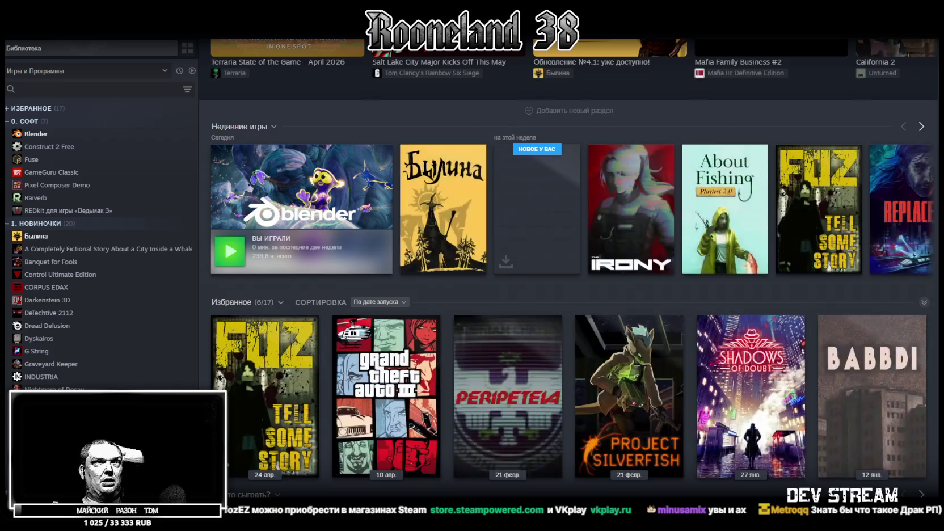
{"action": "scroll", "coordinate": [533, 392], "scroll_direction": "down", "scroll_amount": 5}
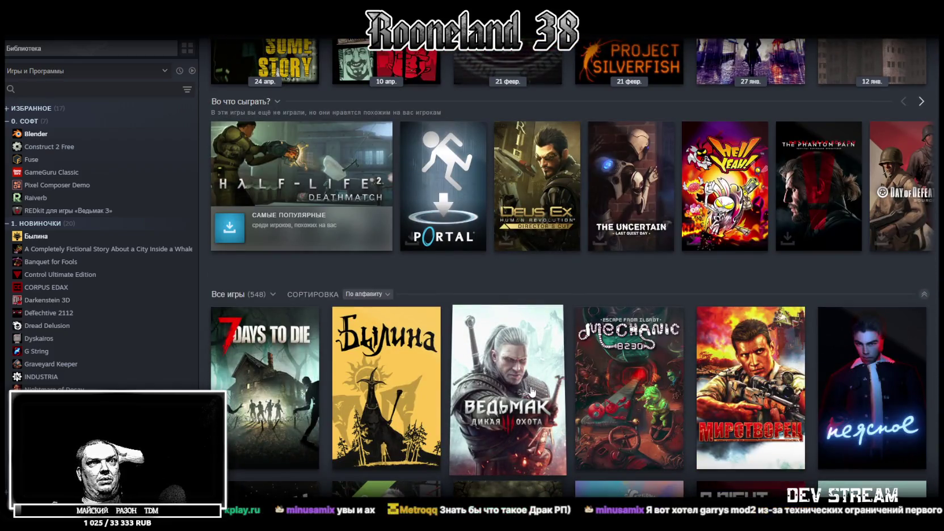
{"action": "scroll", "coordinate": [532, 392], "scroll_direction": "down", "scroll_amount": 5}
{"action": "scroll", "coordinate": [529, 389], "scroll_direction": "down", "scroll_amount": 4}
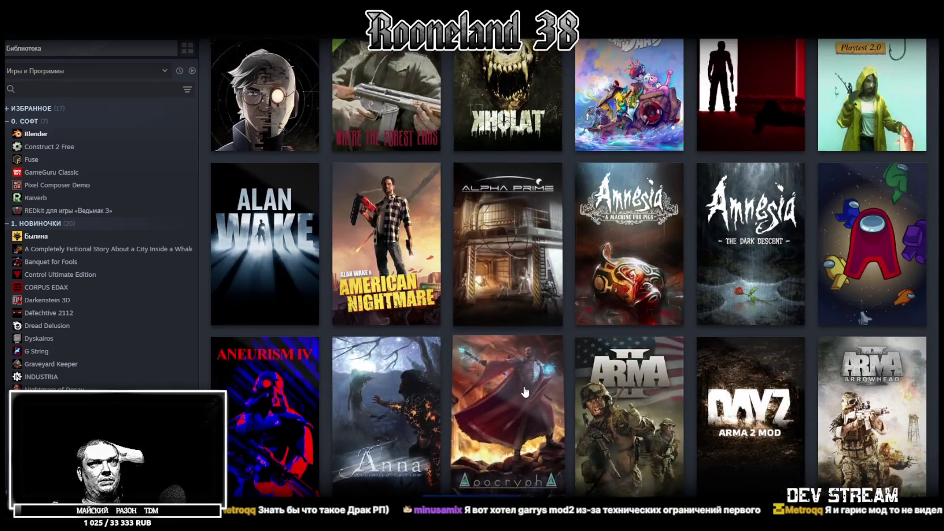
{"action": "left_click", "coordinate": [237, 355]}
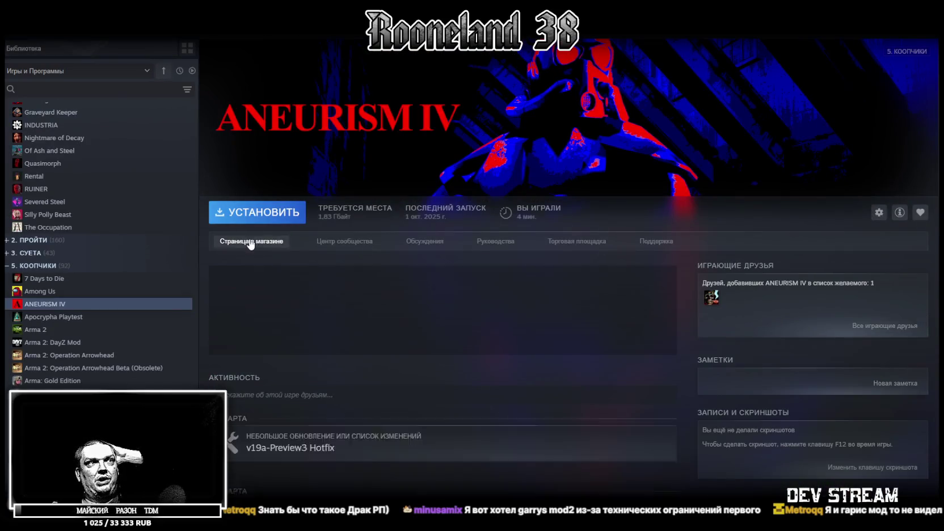
{"action": "left_click", "coordinate": [255, 247]}
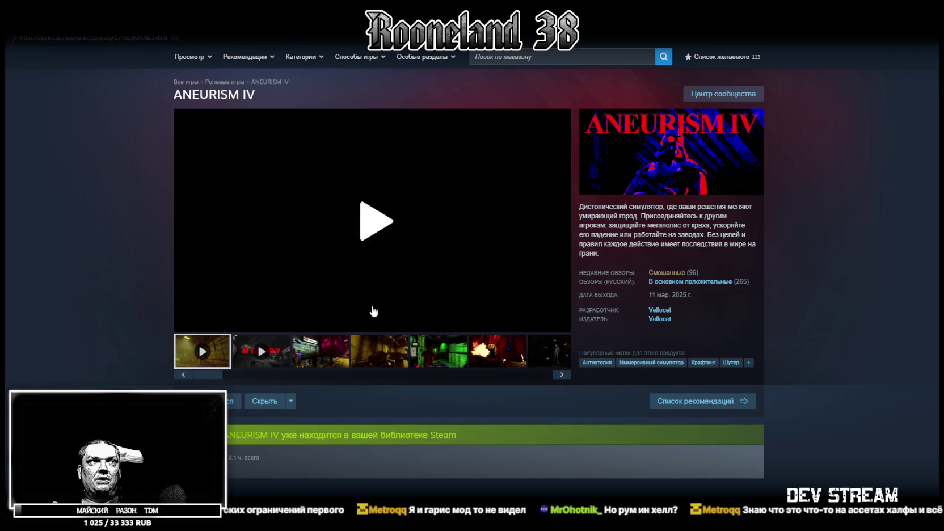
Step: Start the ANEURISM IV trailer and switch it to full screen
{"action": "left_click", "coordinate": [373, 311]}
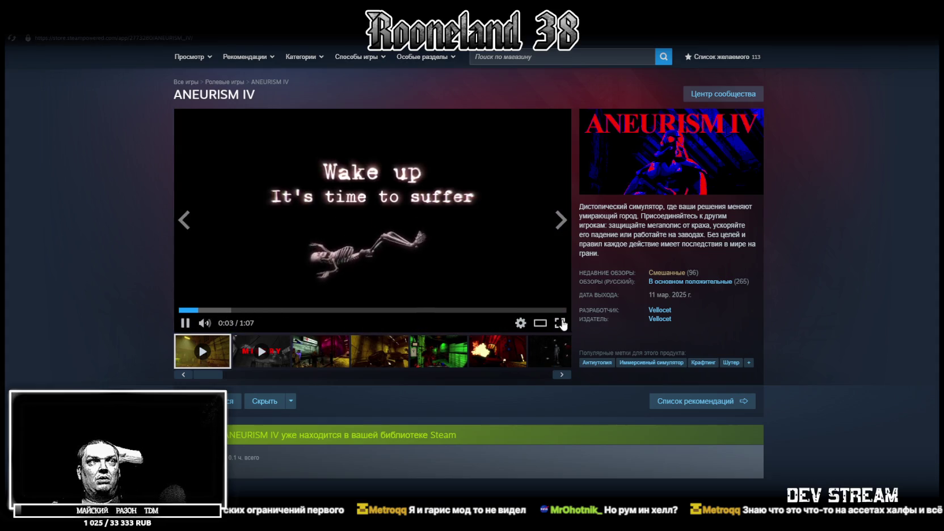
{"action": "left_click", "coordinate": [561, 324]}
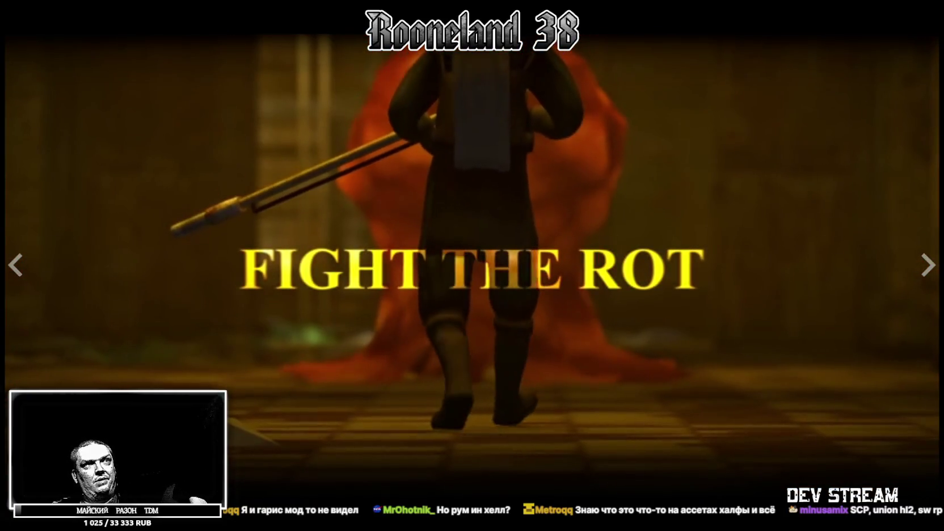
Step: Exit the full-screen ANEURISM IV trailer with Esc
{"action": "key", "text": "Escape"}
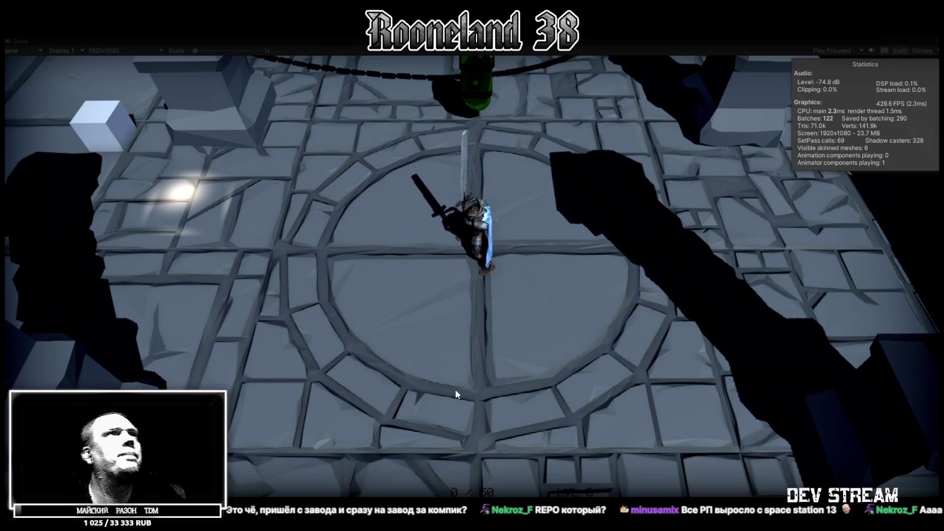
Step: Set the Game view scale to 0.88x, walk the knight north, then raise the Chrome window
{"action": "left_click", "coordinate": [455, 389]}
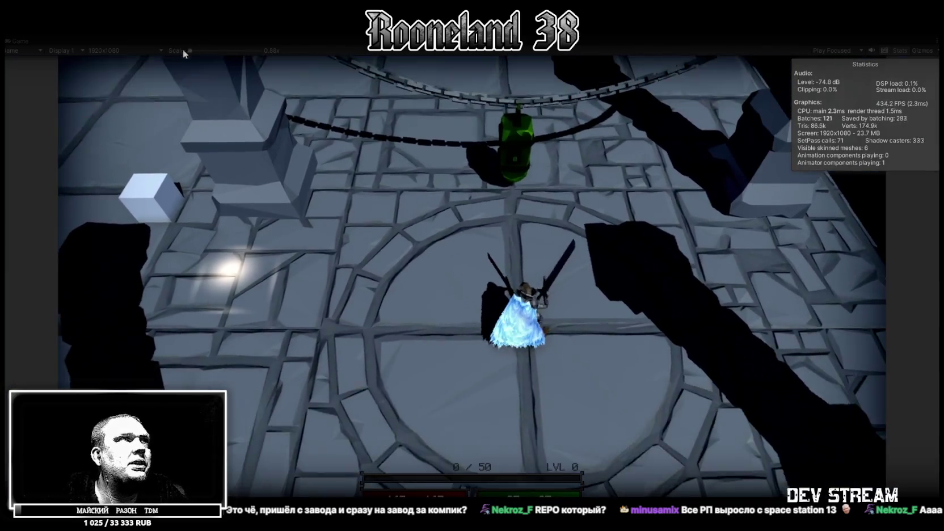
{"action": "left_click", "coordinate": [190, 51]}
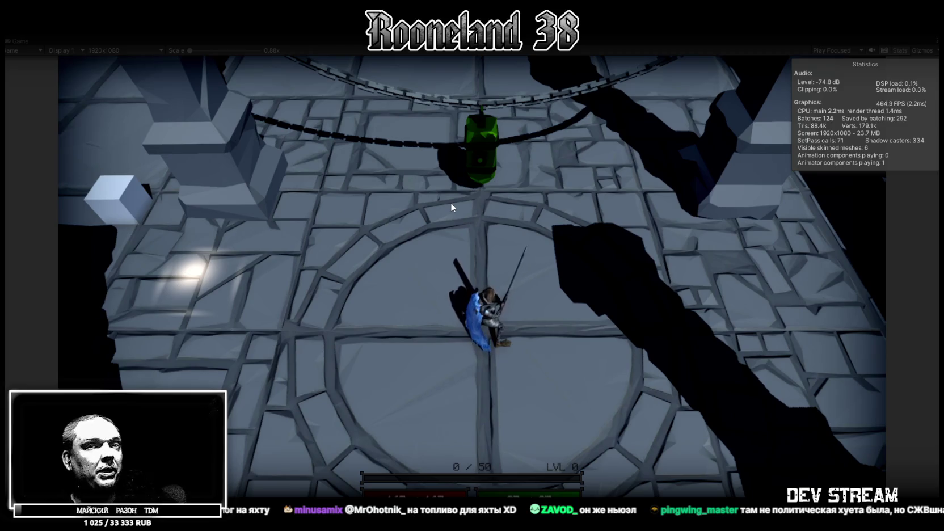
{"action": "key", "text": "w"}
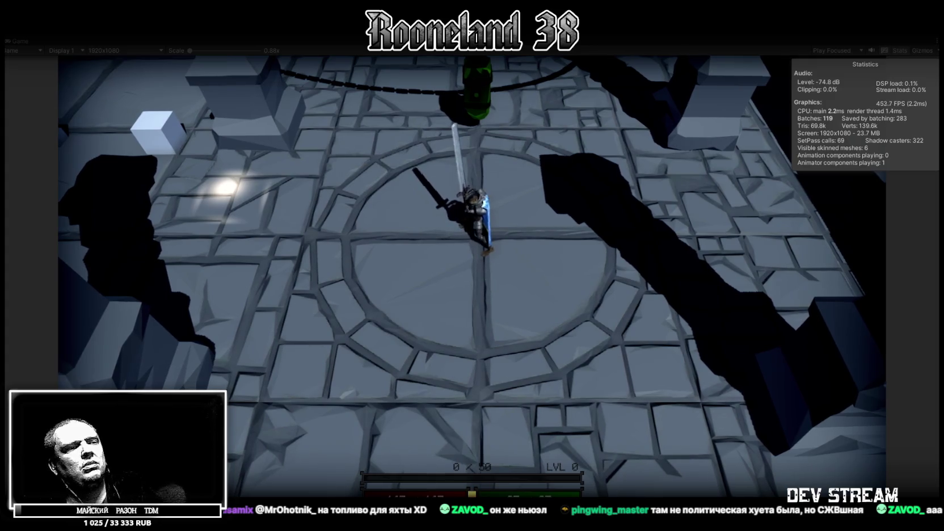
{"action": "key", "text": "alt+Tab"}
{"action": "left_click_drag", "start_coordinate": [466, 277], "coordinate": [472, 105]}
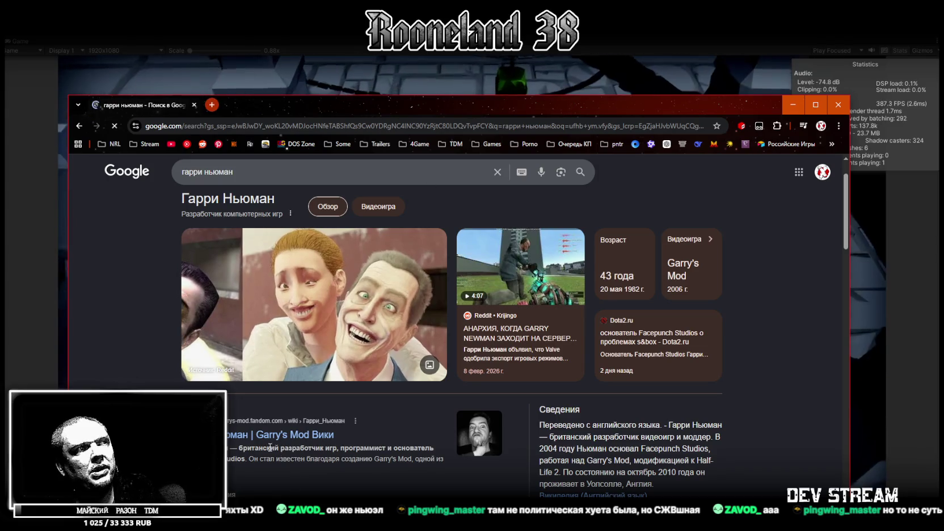
Step: Close the Google search tab to reveal the dungeon play-test again
{"action": "left_click", "coordinate": [196, 105]}
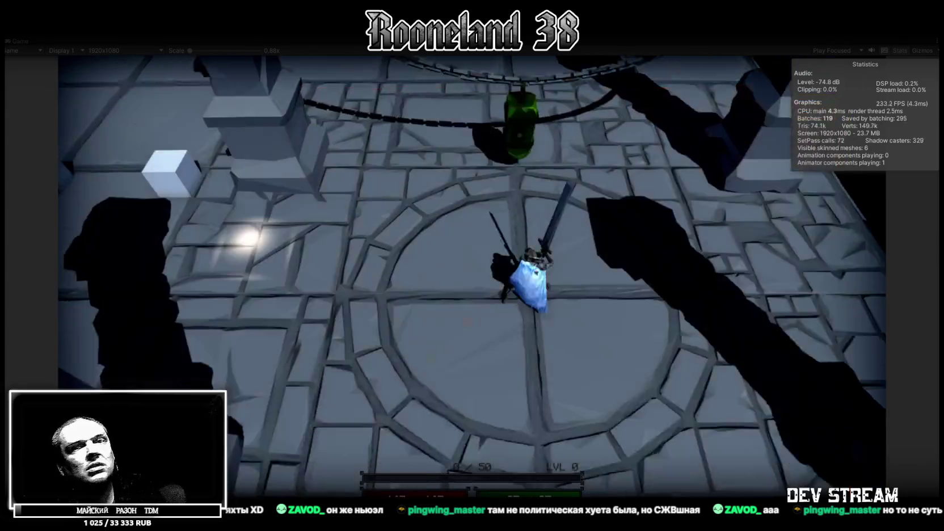